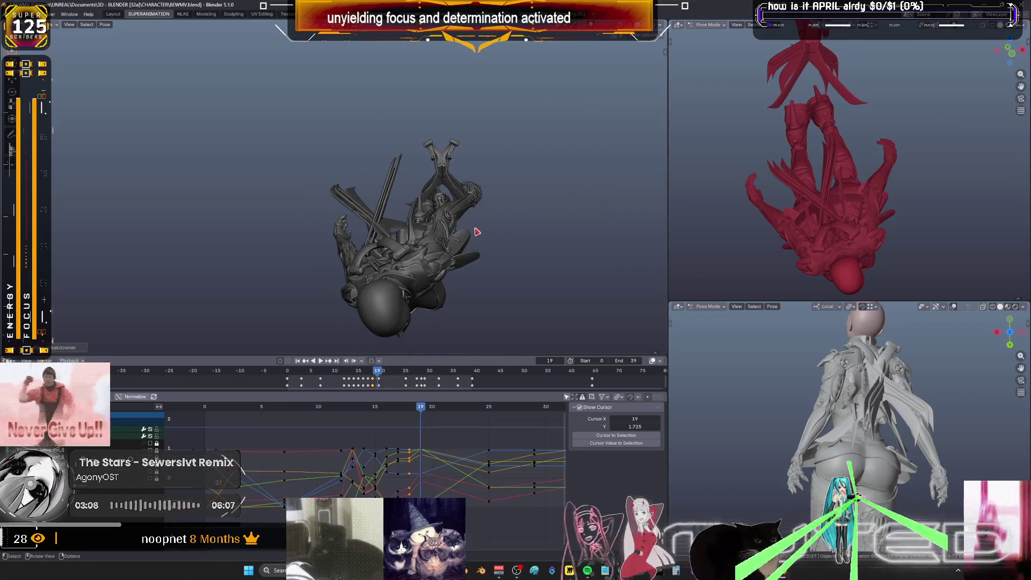
Create a breakdown pose with the Breakdowner and keyframe it at frame 19
right_click(476, 231)
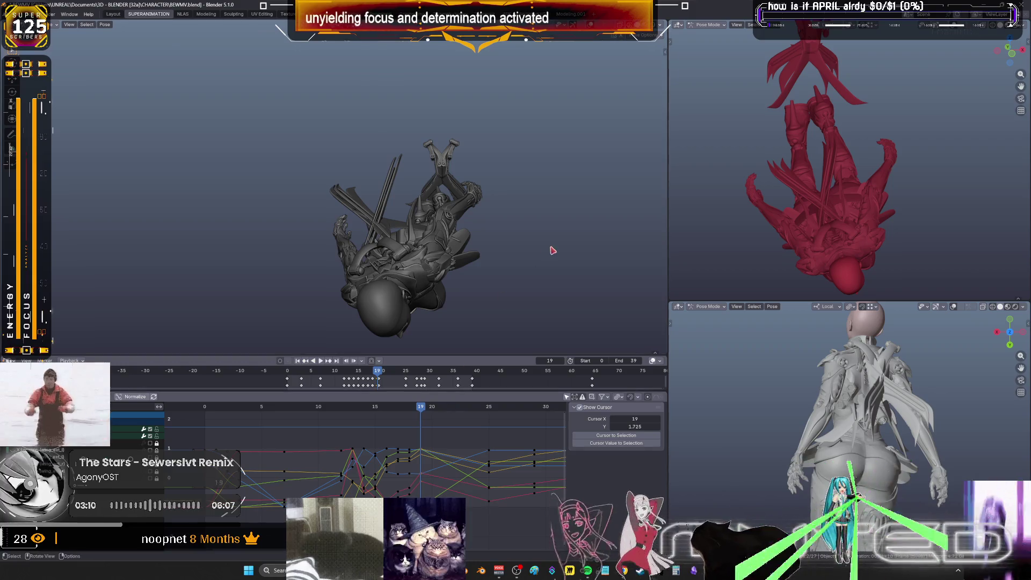
key("shift+e")
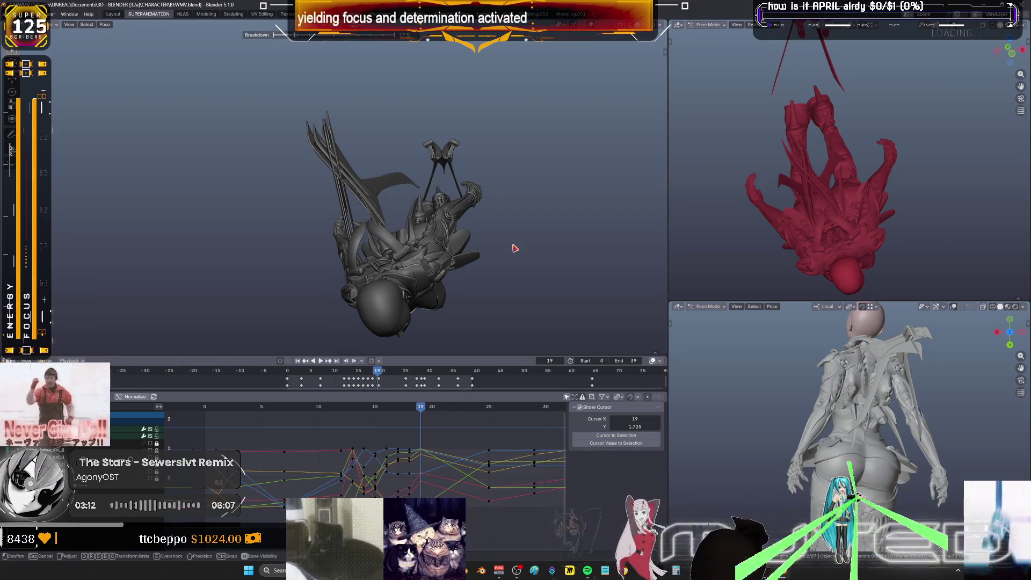
left_click(515, 248)
key("k")
key("Return")
Review the animation from a diagonal angle by playing it back, then toggle X-ray
mouse_move(432, 408)
left_mouse_down()
mouse_move(533, 432)
mouse_move(260, 440)
mouse_move(507, 451)
mouse_move(342, 432)
mouse_move(504, 439)
mouse_move(380, 436)
mouse_move(450, 447)
mouse_move(407, 444)
left_mouse_up()
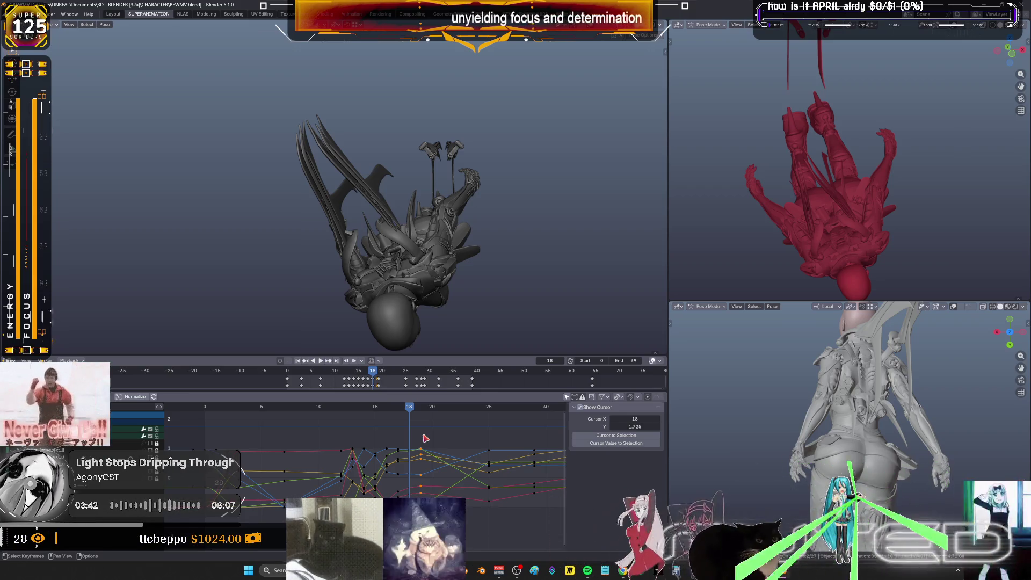
mouse_move(510, 330)
middle_mouse_down()
mouse_move(443, 253)
mouse_move(458, 242)
middle_mouse_up()
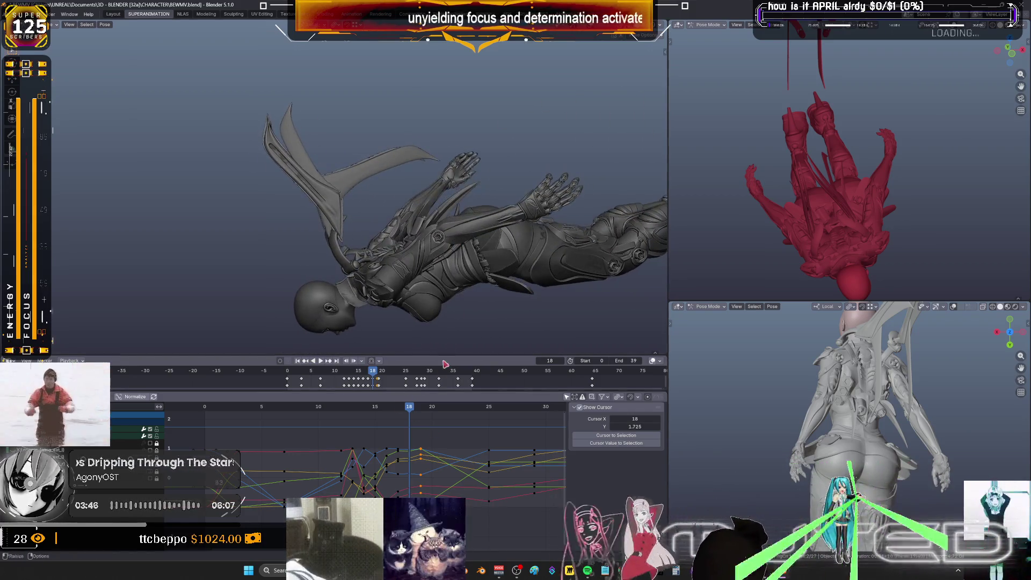
key("space")
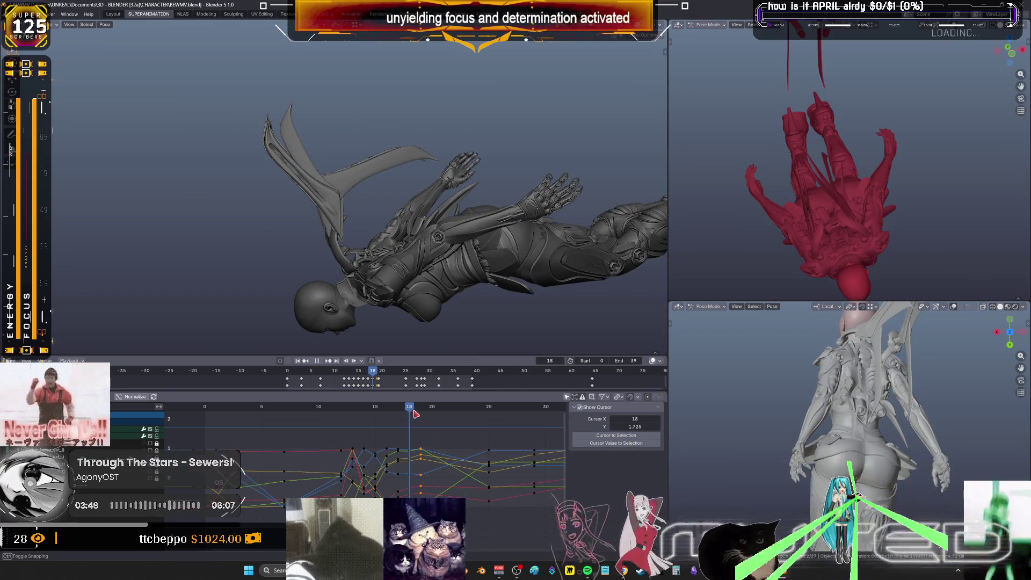
key("space")
key("shift+z")
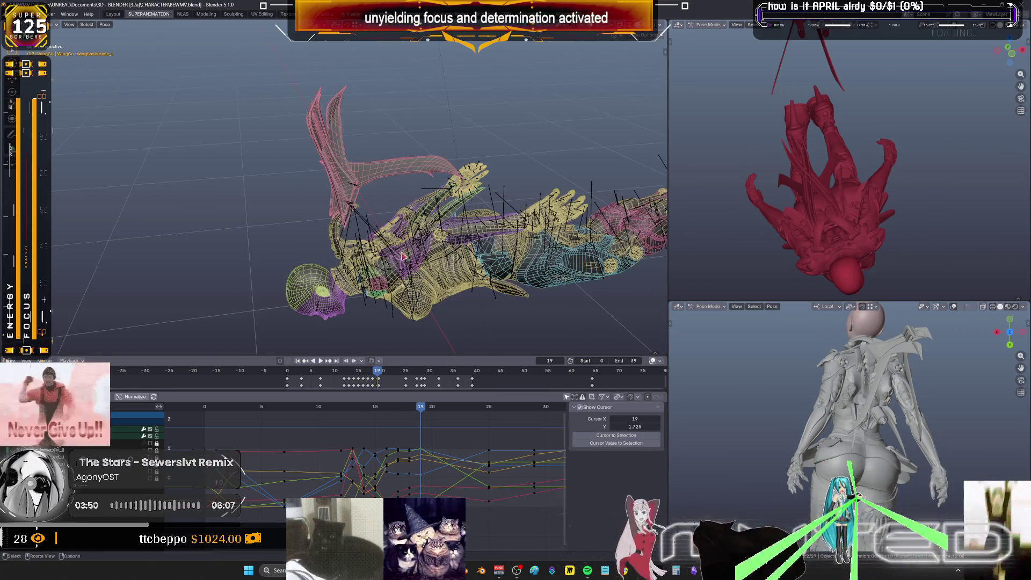
Rotate the pink wing bone on its local X axis and key its rotation at frame 19
scroll(495, 183, "up", 5)
middle_click_drag(519, 168, 534, 172)
key("b")
middle_click_drag(220, 209, 442, 168)
key("r")
key("x")
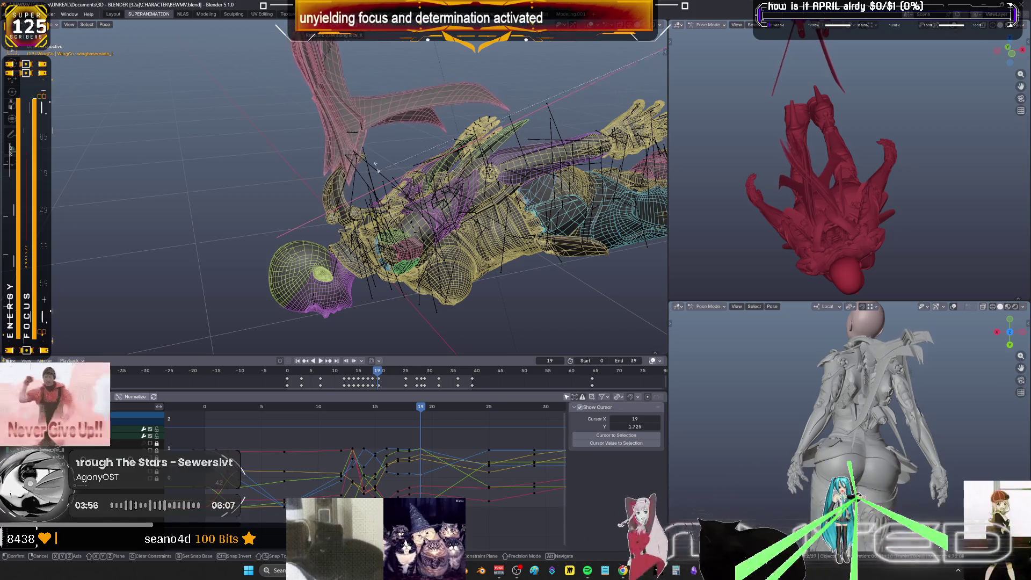
left_click(280, 178)
key("k")
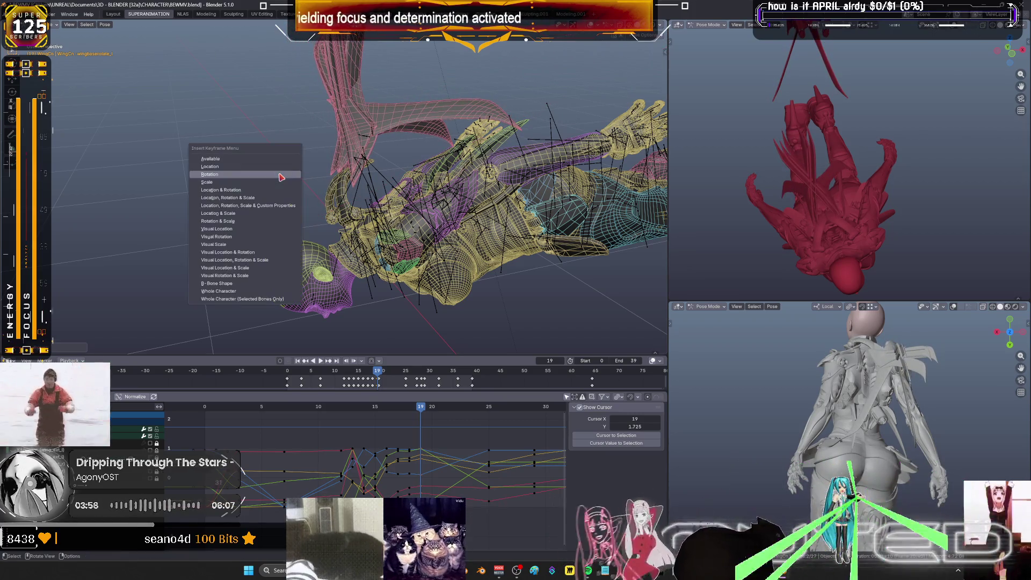
left_click(279, 175)
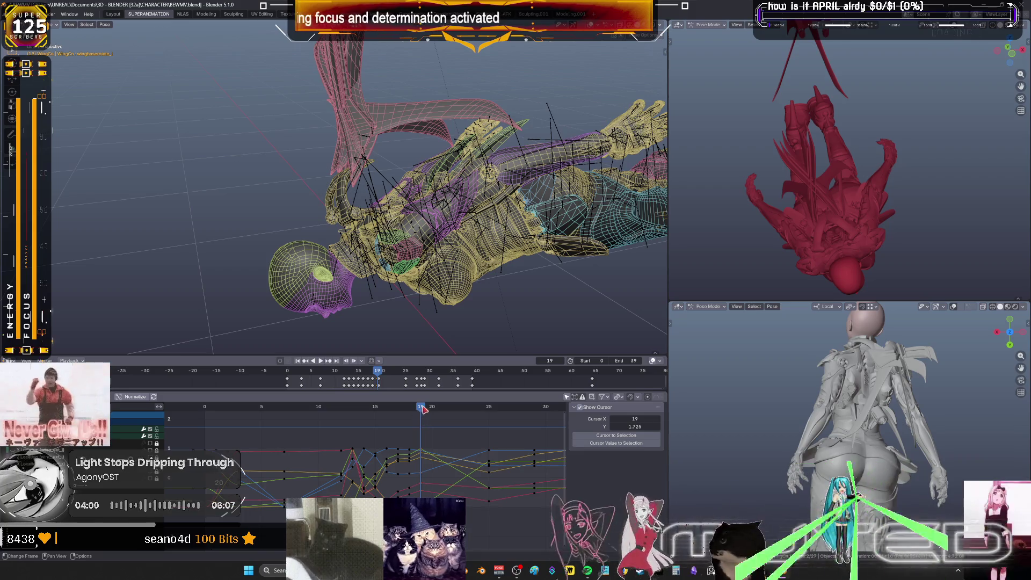
At frame 20, rotate the wing bone to a new orientation and key its rotation
left_click_drag(423, 409, 430, 408)
middle_click_drag(474, 242, 465, 234)
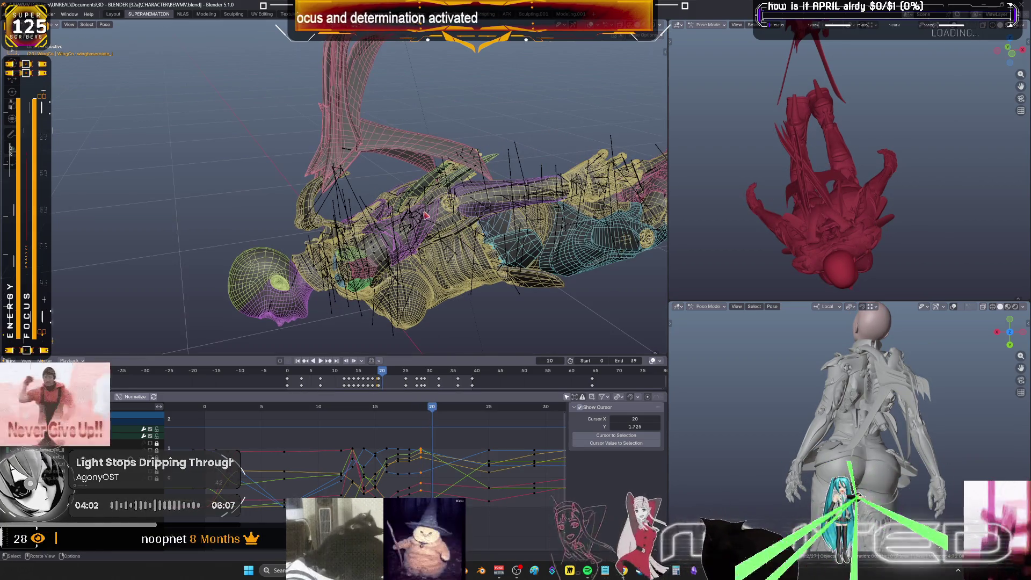
key("r")
key("r")
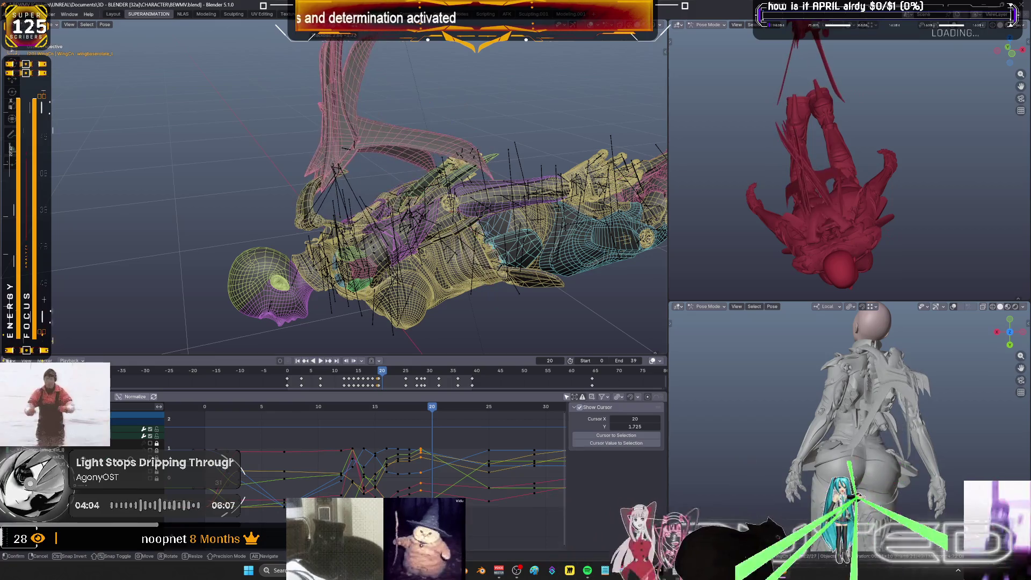
left_click(461, 215)
key("i")
left_click(460, 215)
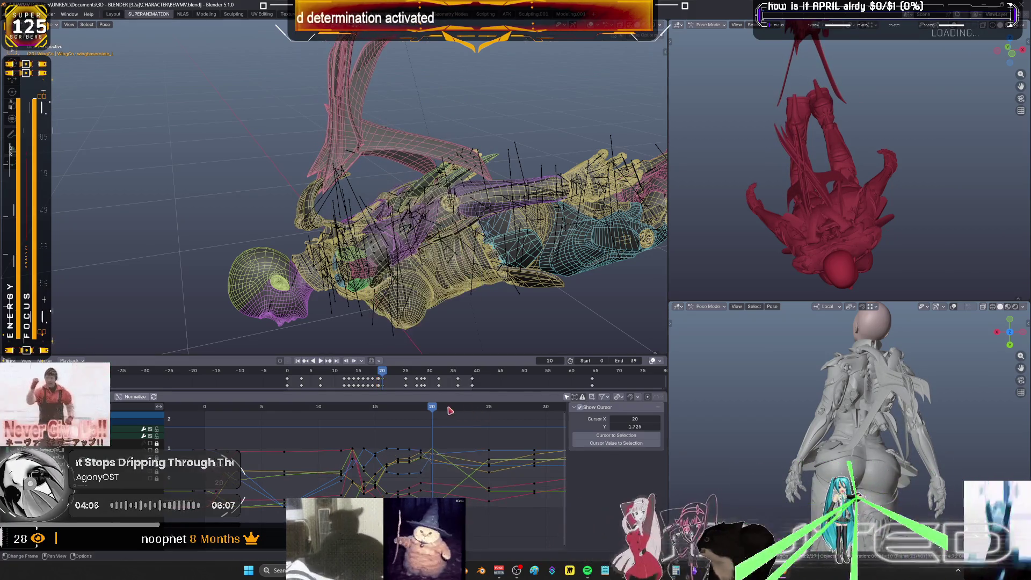
At frame 23, rotate the wing bone again and key its rotation
left_click_drag(435, 410, 471, 412)
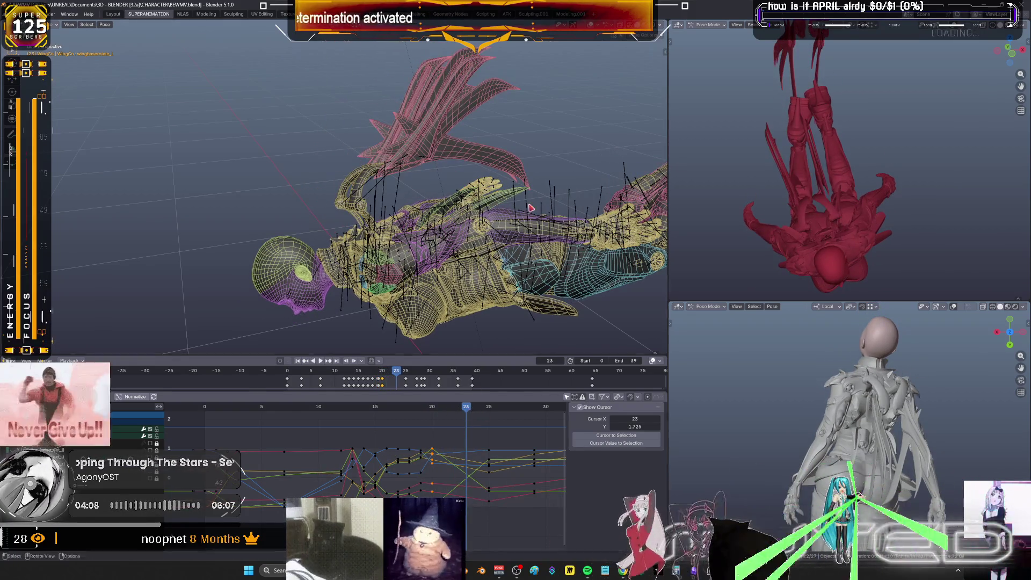
key("r")
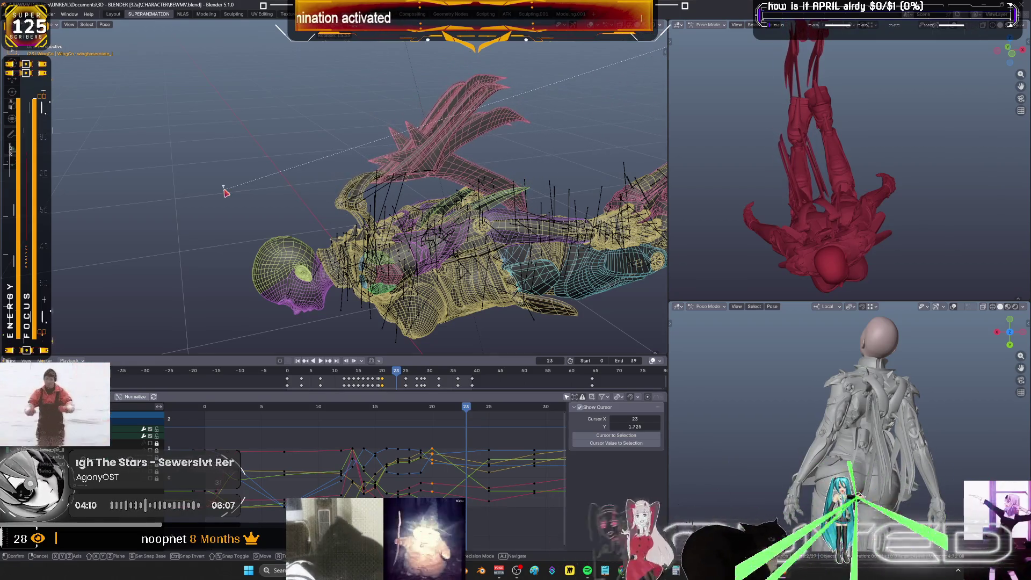
left_click(226, 193)
key("i")
key("Return")
Play back the wing motion, stop at frame 25 and maximize the Graph Editor
mouse_move(467, 413)
left_mouse_down()
mouse_move(436, 415)
mouse_move(516, 428)
left_mouse_up()
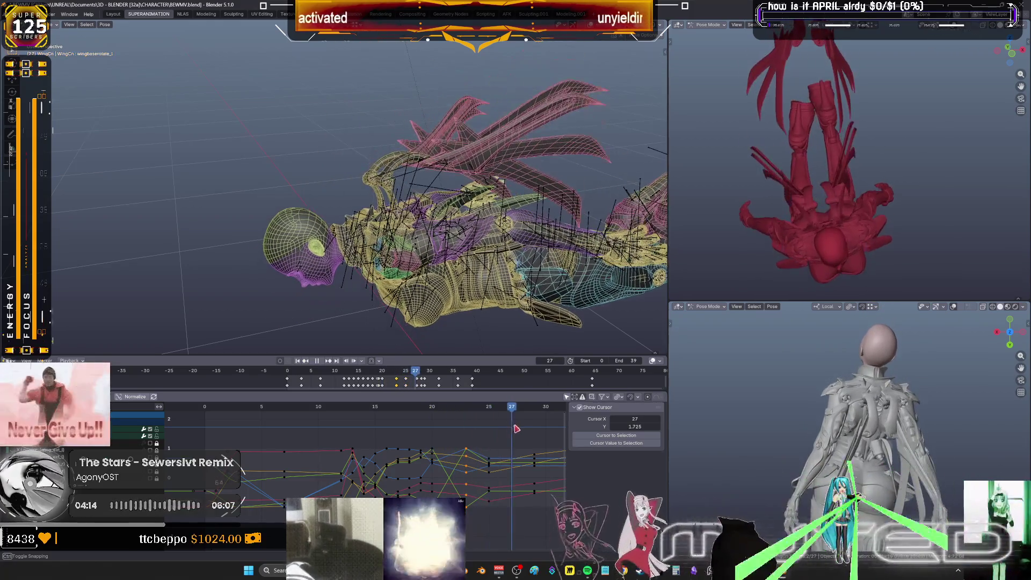
key("space")
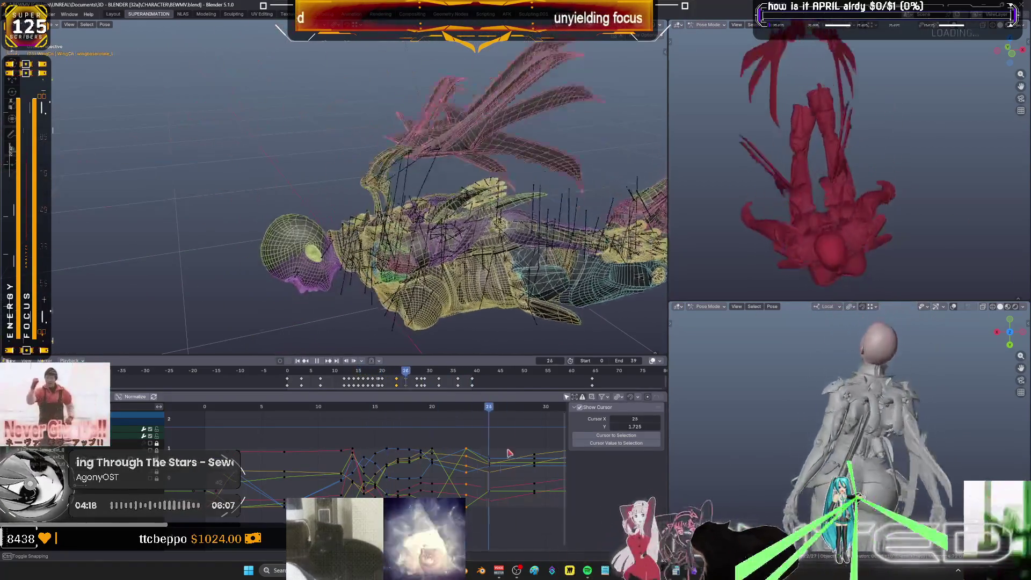
left_click_drag(435, 442, 493, 457)
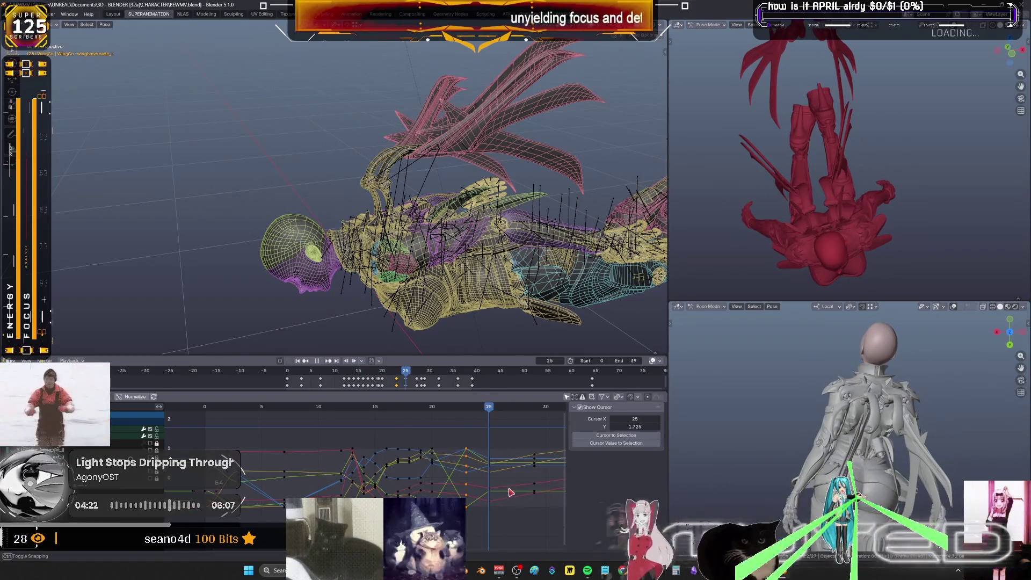
key("ctrl+space")
left_click_drag(706, 466, 624, 161)
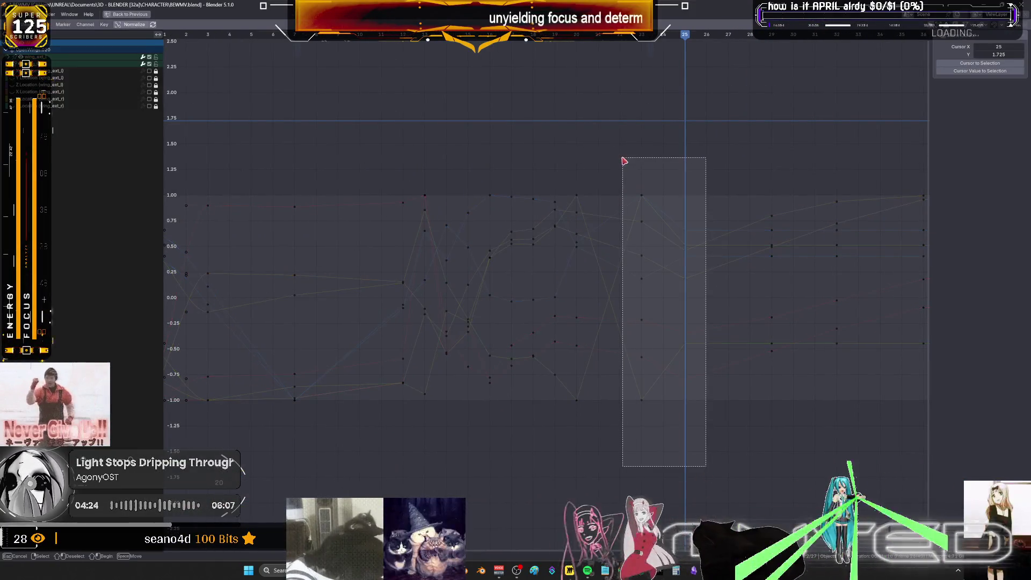
Select the keys around frame 25, restore the multi-view layout and go to frame 22
left_click_drag(655, 198, 644, 194)
key("ctrl+space")
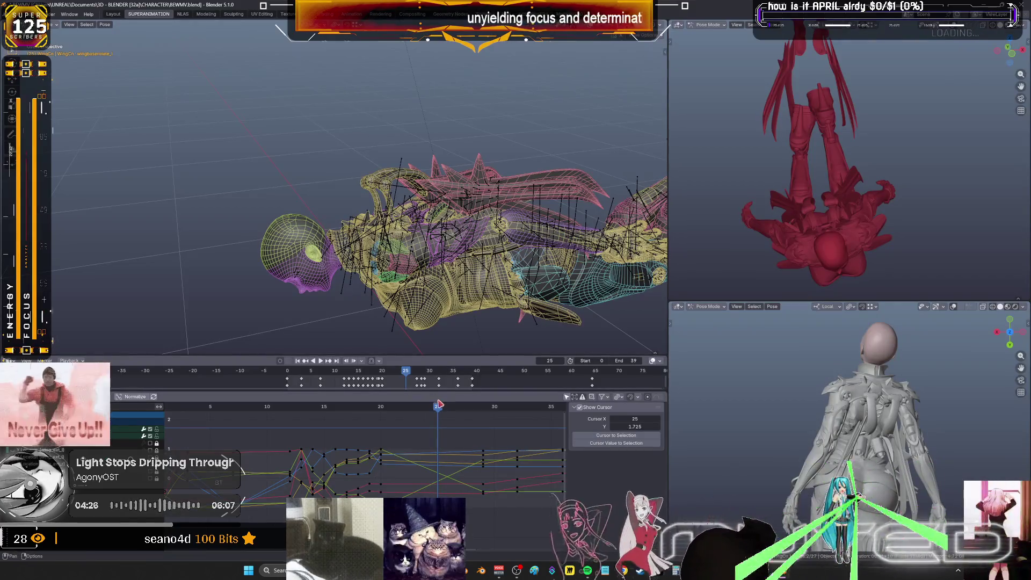
left_click_drag(408, 418, 409, 413)
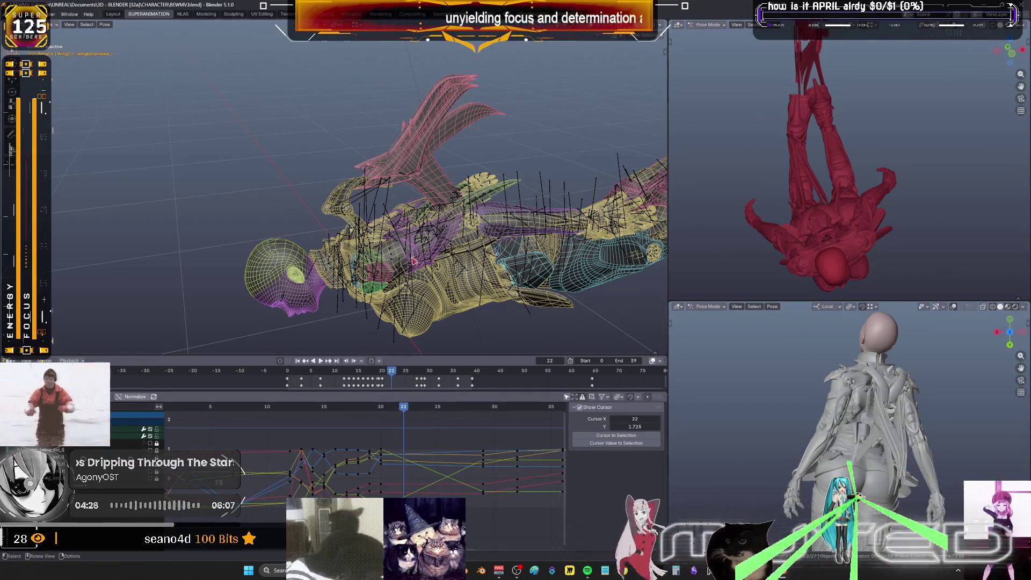
middle_click_drag(413, 260, 525, 225)
Review the pose at frame 19 in solid shading with bone and wireframe overlays shown
key("shift+z")
mouse_move(379, 242)
middle_mouse_down()
mouse_move(535, 198)
mouse_move(532, 134)
middle_mouse_up()
mouse_move(404, 413)
left_mouse_down()
mouse_move(370, 410)
mouse_move(498, 411)
mouse_move(415, 412)
left_mouse_up()
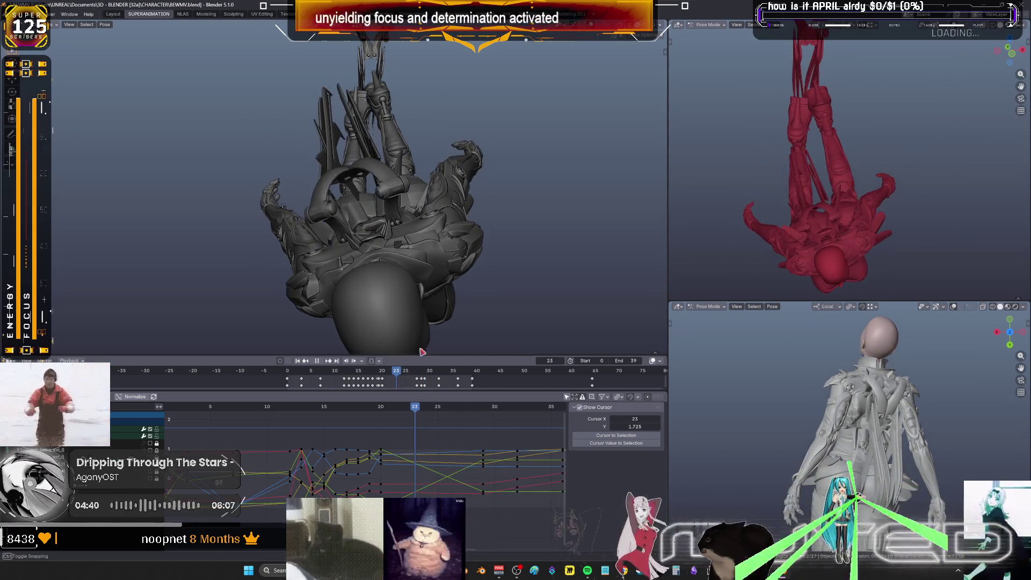
key("shift+alt+z")
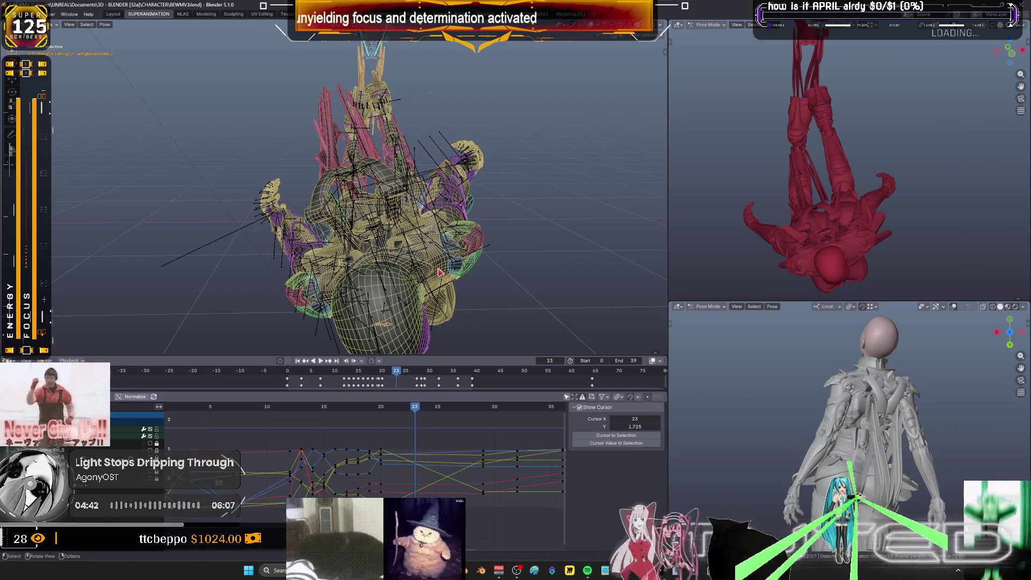
Select the wing bones, rotate them on local Y at frame 19, and key their rotation
mouse_move(465, 183)
middle_mouse_down()
mouse_move(451, 209)
mouse_move(370, 265)
mouse_move(407, 247)
mouse_move(414, 213)
middle_mouse_up()
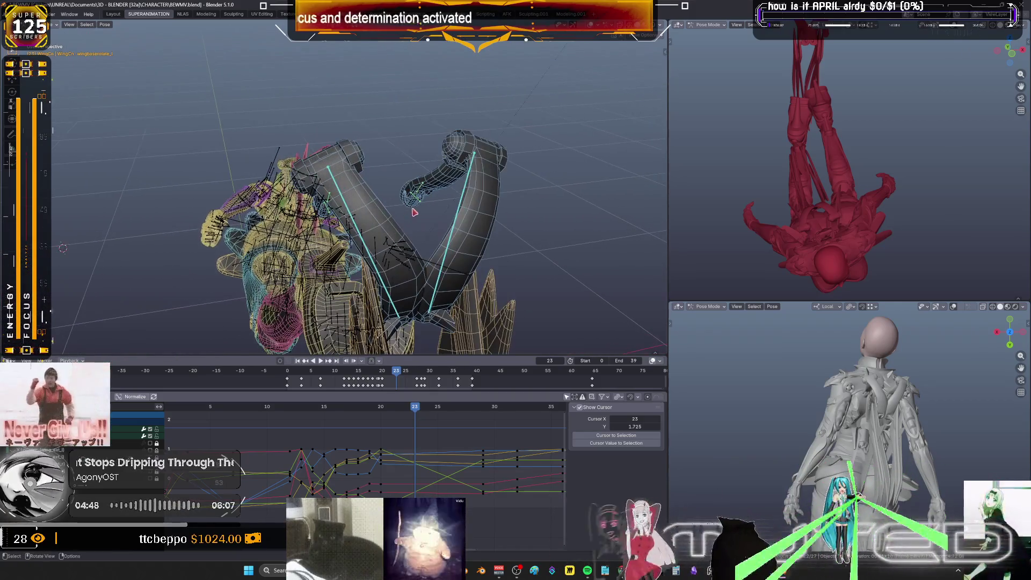
left_click(439, 289)
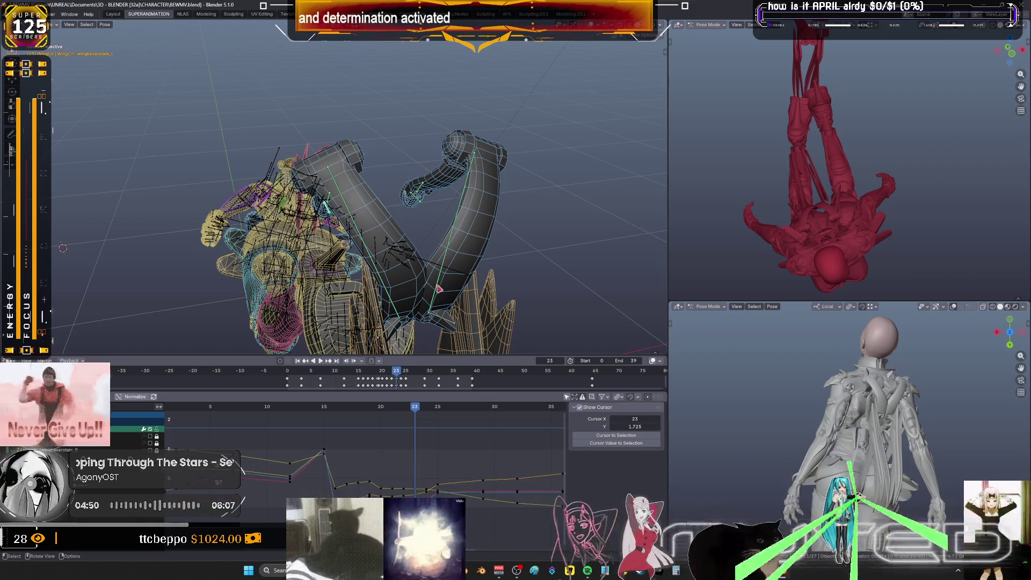
mouse_move(433, 403)
left_mouse_down()
mouse_move(374, 418)
mouse_move(405, 420)
left_mouse_up()
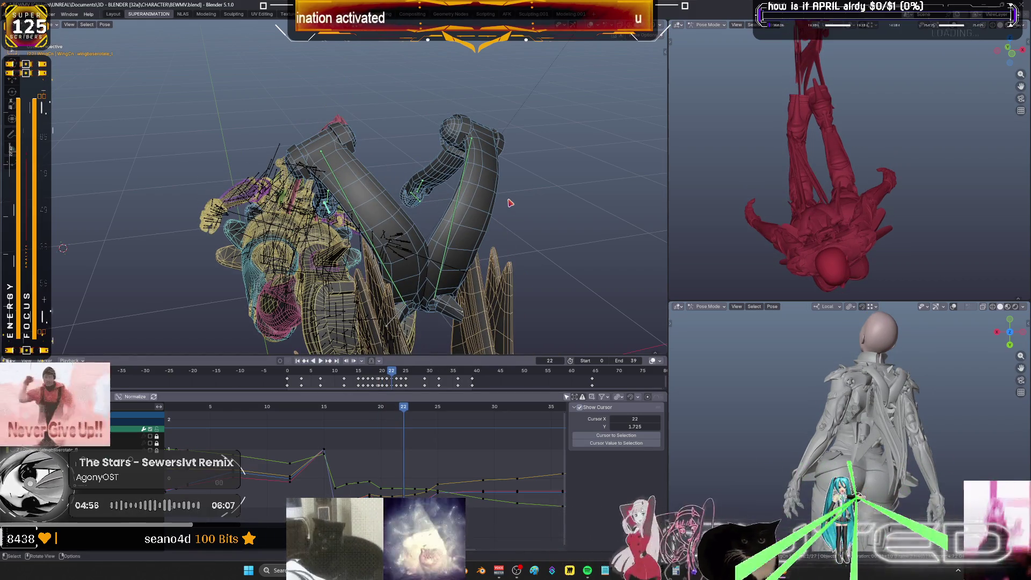
key("r")
key("y")
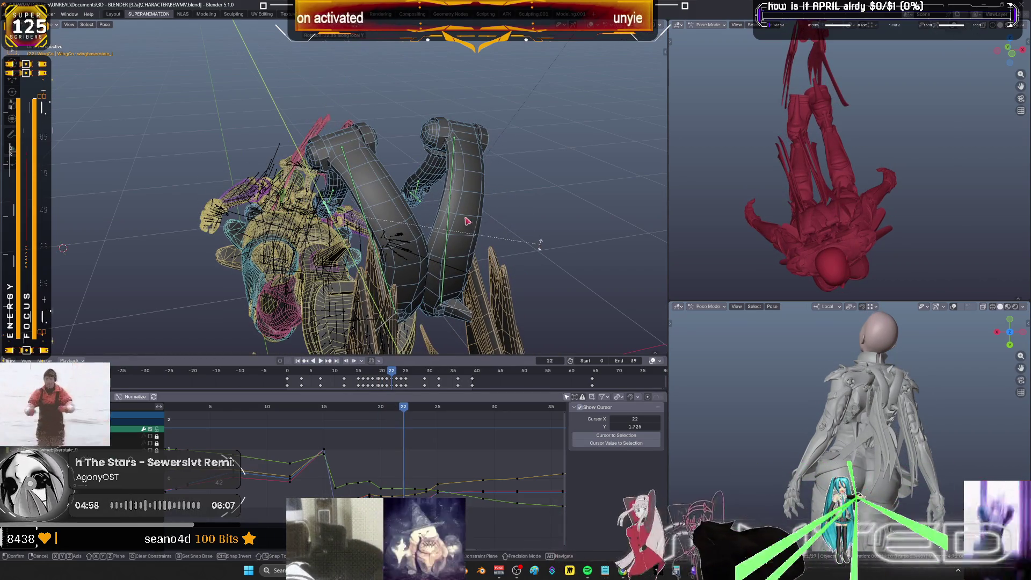
left_click(467, 221)
key("i")
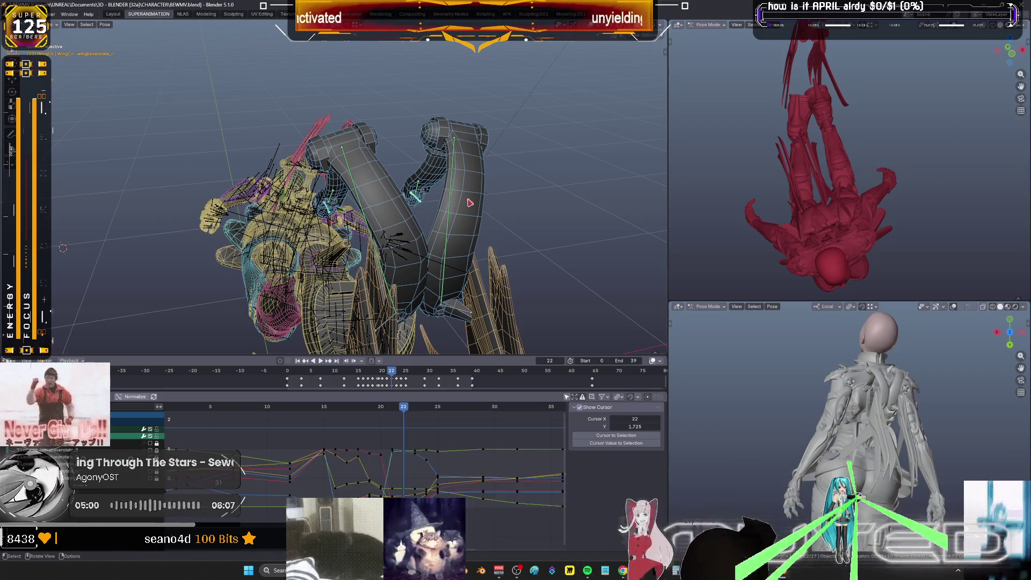
key("k")
left_click(470, 202)
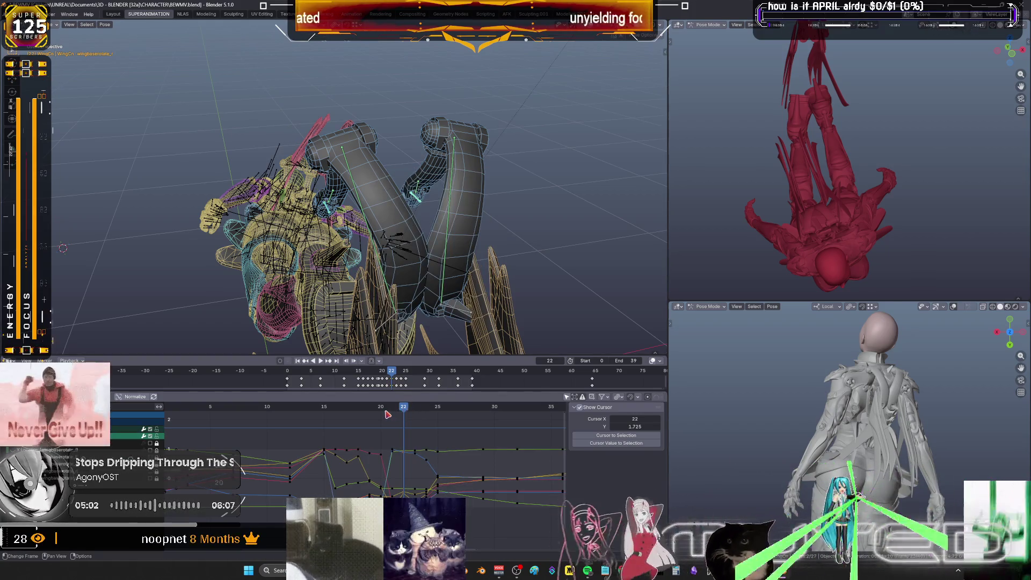
Add a keyframed breakdown of the wing pose at frame 21
key("Left")
key("shift+e")
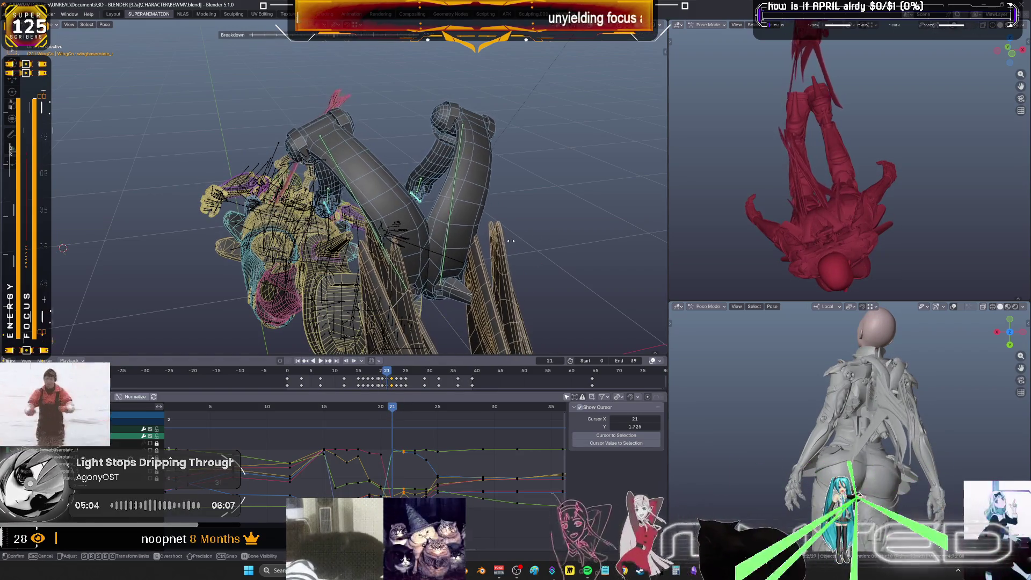
left_click(572, 251)
key("k")
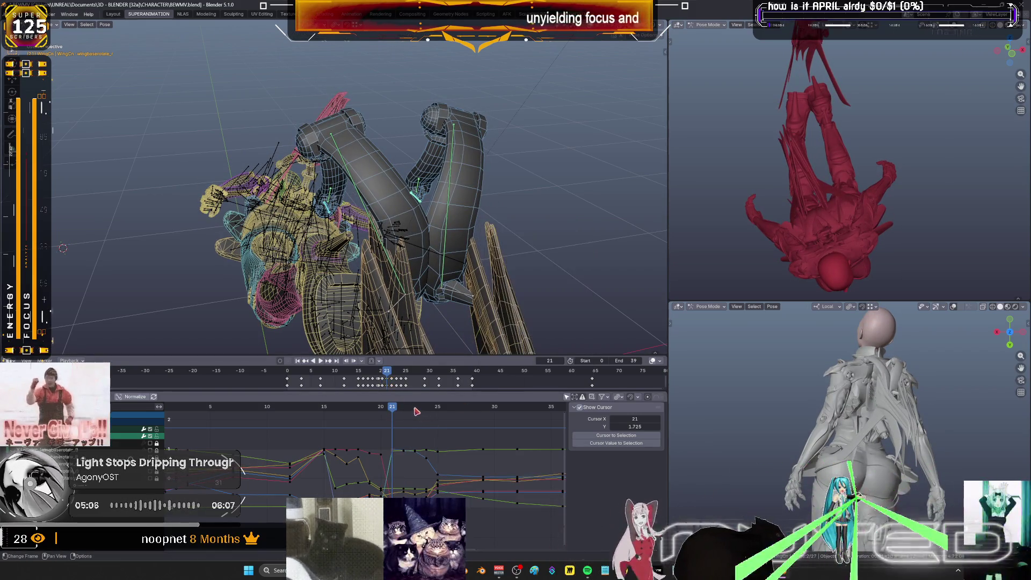
Key the wing rotation at frame 23 and add a breakdown pose at frame 24
key("space")
key("space")
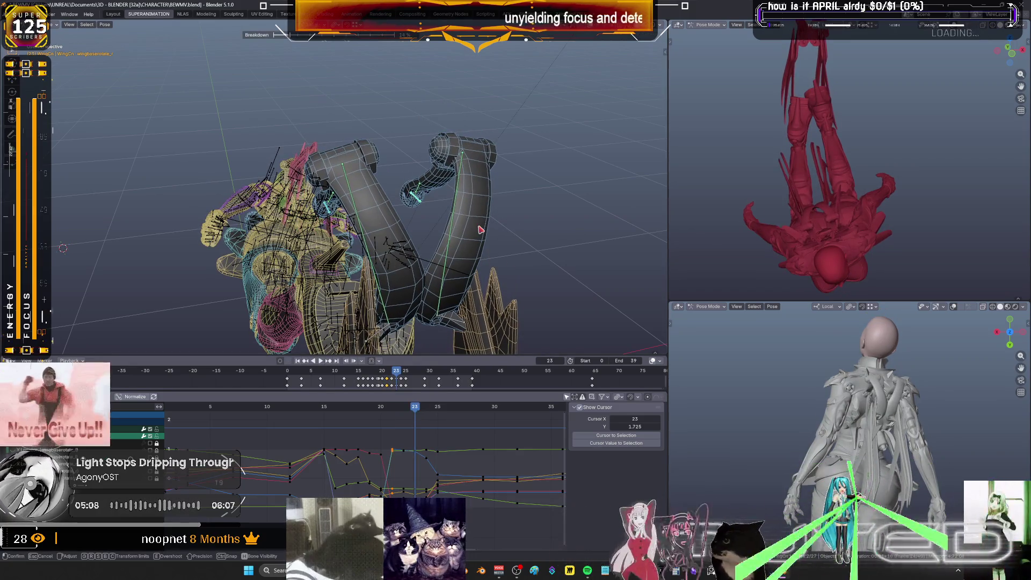
key("k")
key("Return")
left_click(428, 408)
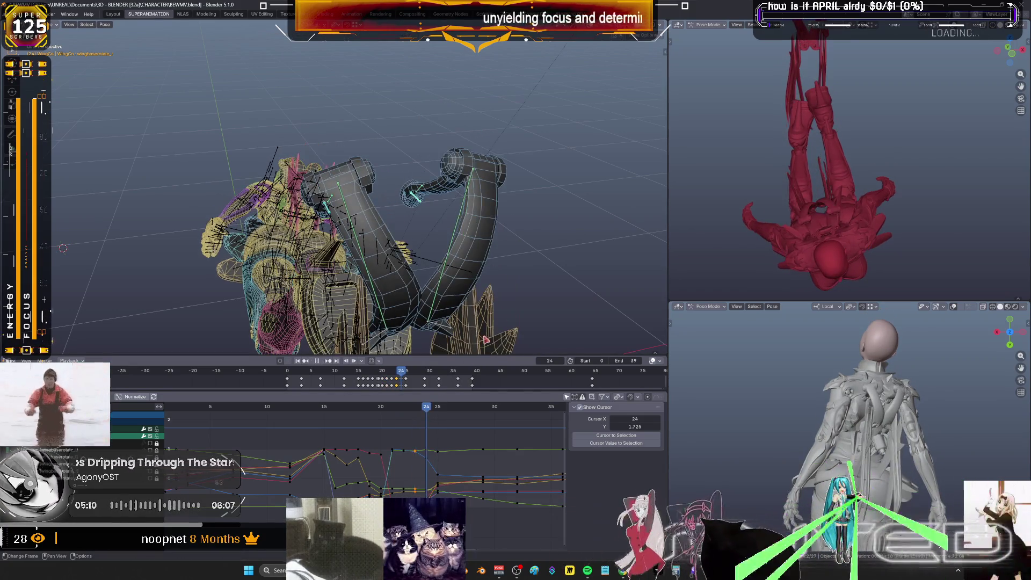
key("shift+e")
left_click(537, 224)
right_click(535, 225)
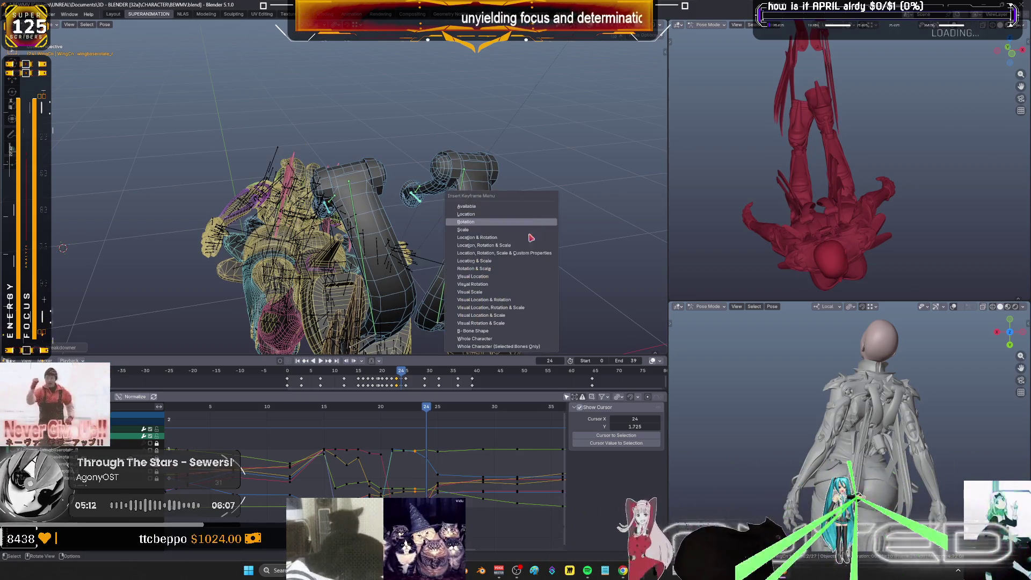
Return to frame 21, inspect the wing rig, and play the animation
left_click_drag(429, 409, 359, 408)
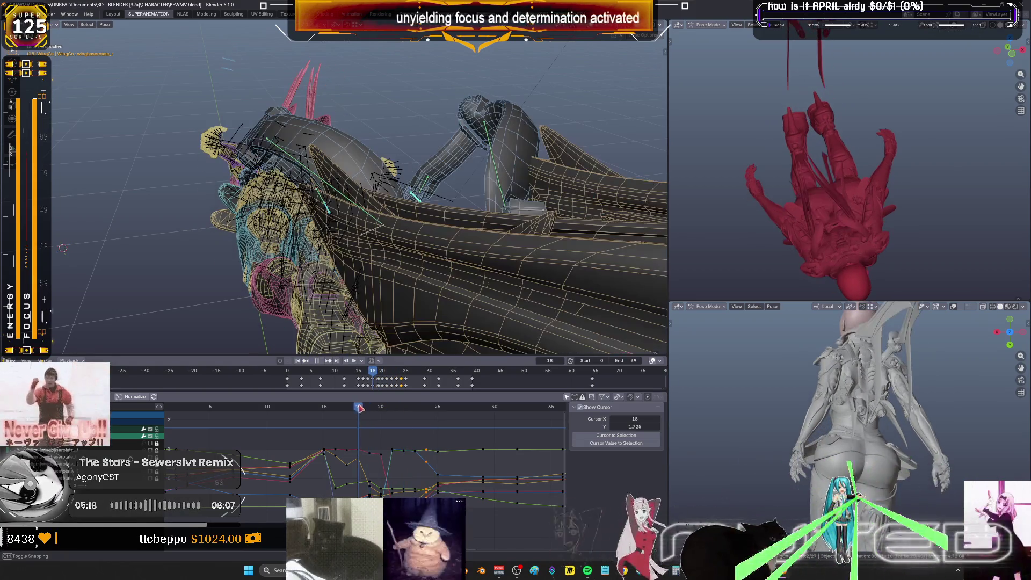
mouse_move(343, 268)
middle_mouse_down()
mouse_move(354, 253)
mouse_move(311, 223)
mouse_move(245, 212)
mouse_move(217, 226)
mouse_move(204, 213)
mouse_move(200, 231)
mouse_move(390, 289)
middle_mouse_up()
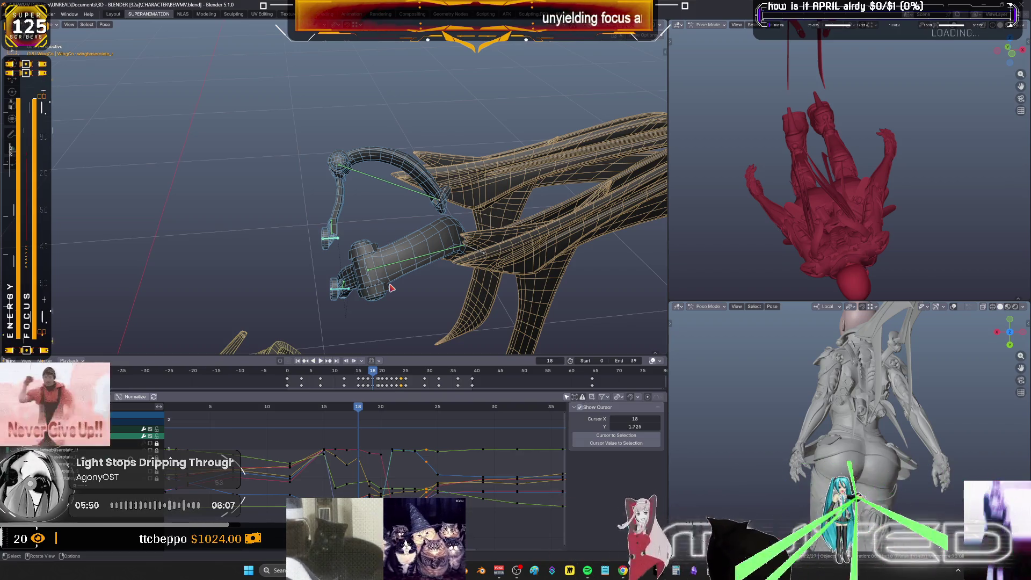
key("shift+ctrl+space")
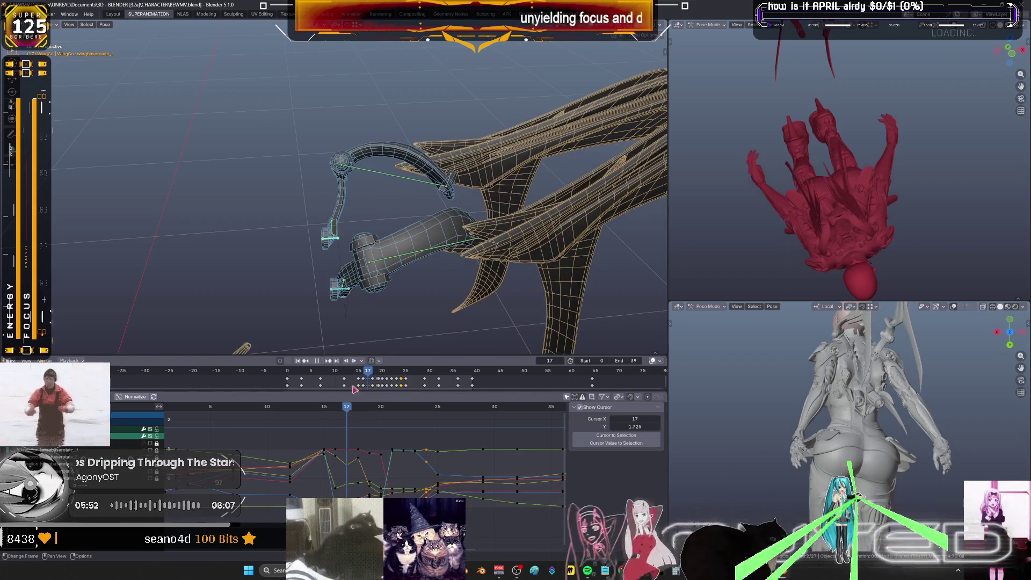
At frame 17 in front view, blend the wing pose 100% toward the neighbouring keyframe
key("space")
key("KP_1")
key("r")
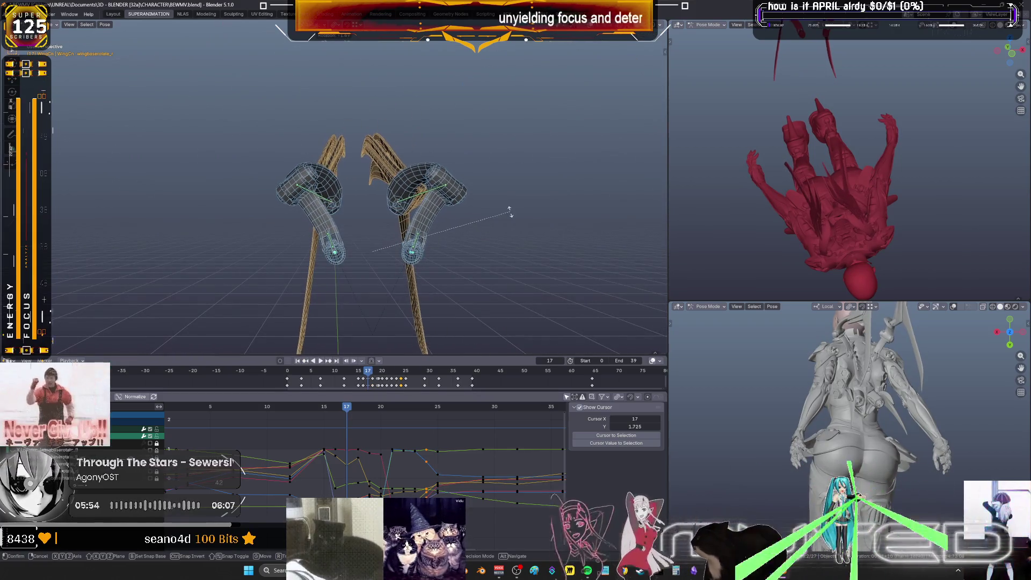
key("Escape")
key("shift+e")
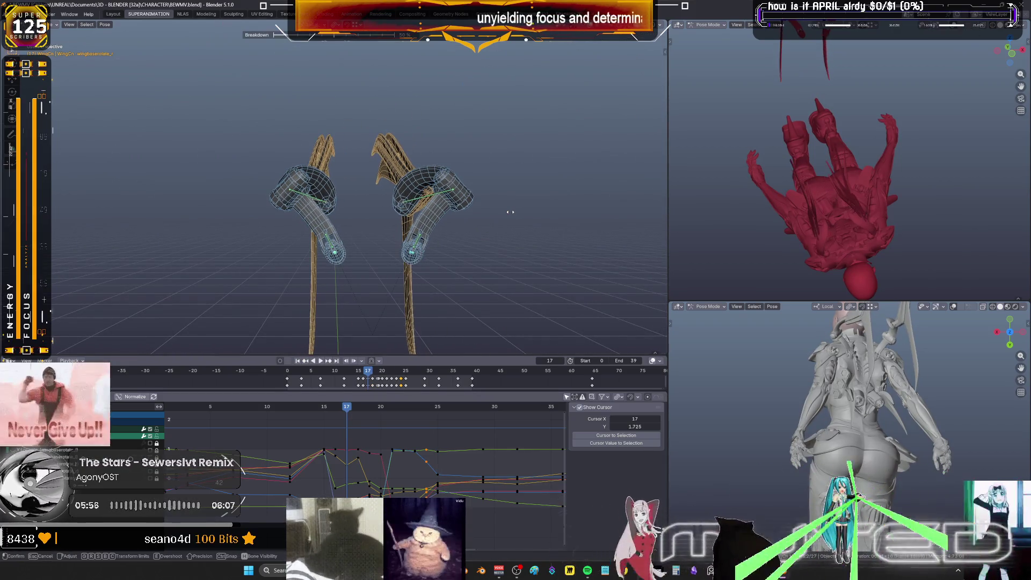
mouse_move(498, 200)
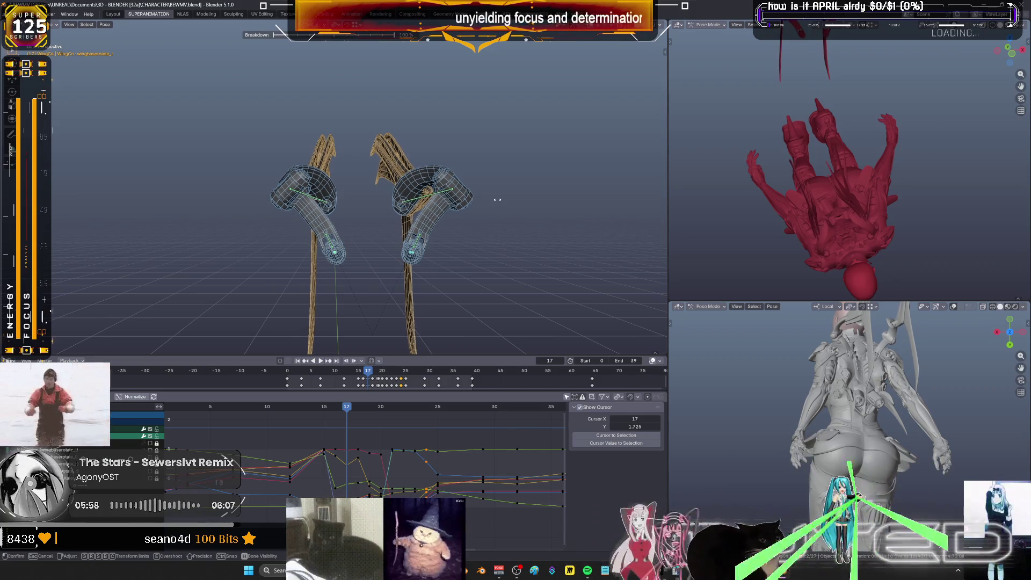
left_click(535, 231)
right_click(536, 231)
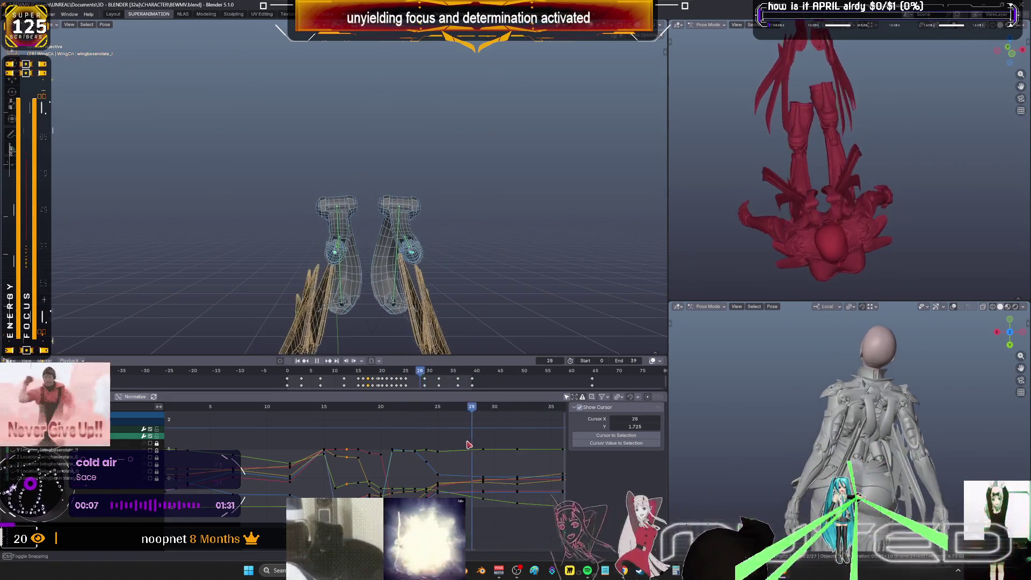
Go to frame 9, orbit the left 3D view, maximize it and hide overlays
left_click(415, 440)
mouse_move(415, 440)
left_mouse_down()
mouse_move(255, 422)
mouse_move(319, 389)
left_mouse_up()
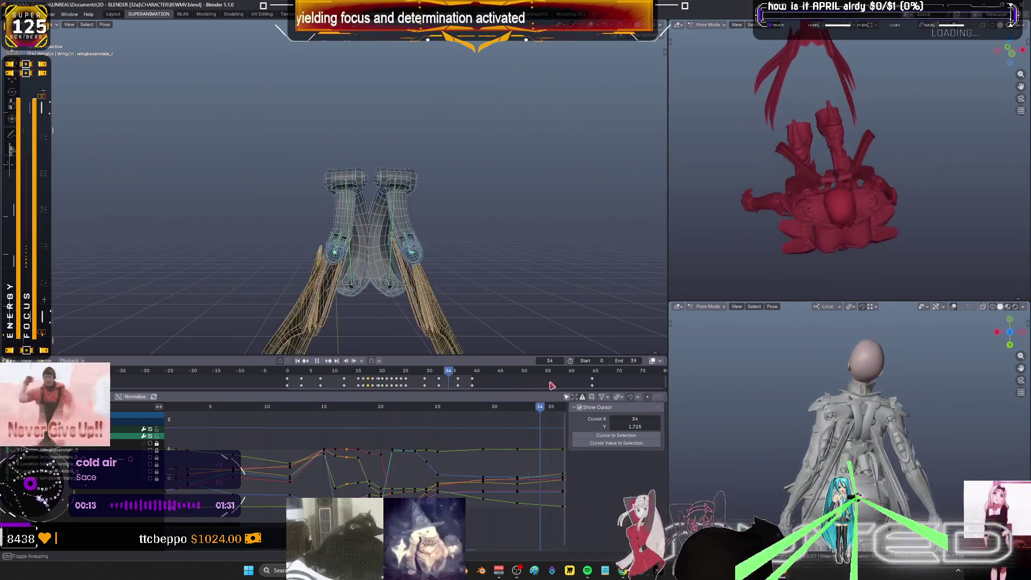
mouse_move(521, 297)
middle_mouse_down()
mouse_move(376, 214)
mouse_move(449, 247)
mouse_move(341, 265)
mouse_move(355, 252)
mouse_move(336, 277)
mouse_move(419, 285)
mouse_move(341, 310)
mouse_move(444, 306)
mouse_move(429, 292)
mouse_move(499, 354)
middle_mouse_up()
key("ctrl+space")
key("ctrl+space")
key("ctrl+space")
key("shift+alt+z")
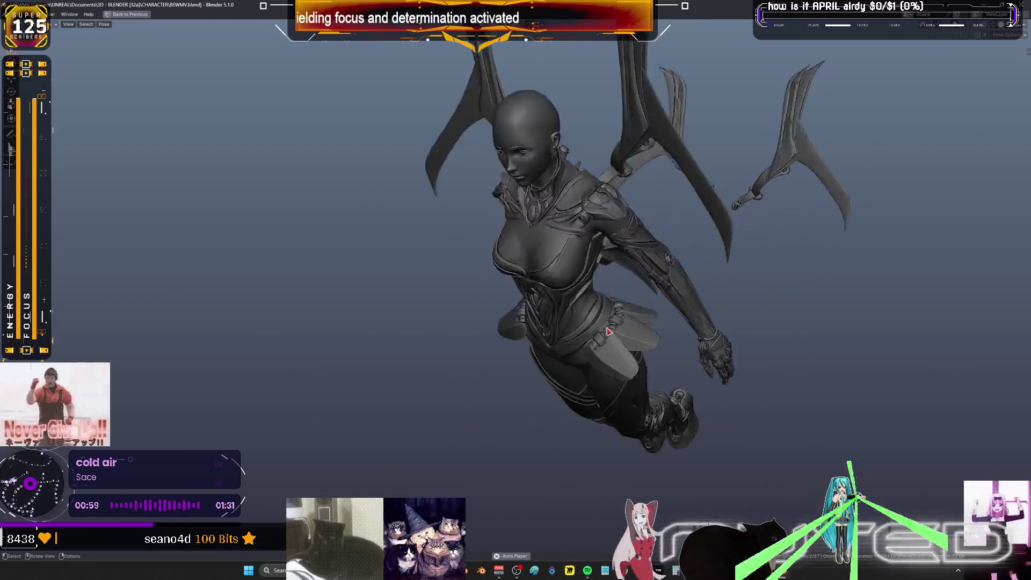
Sketch 'B M' annotation letters, then restore the full workspace from the enlarged view
key("space")
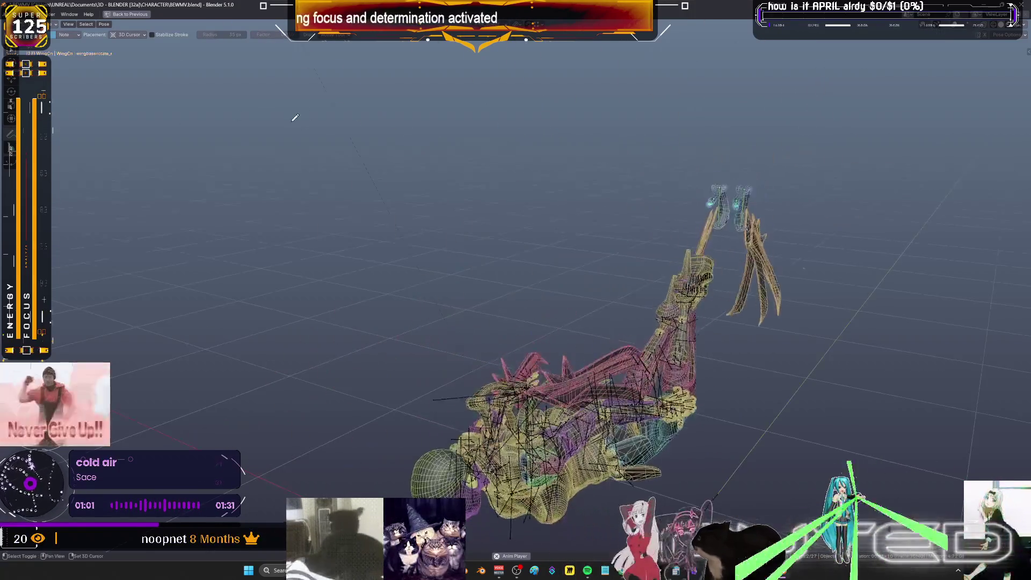
mouse_move(351, 106)
left_mouse_down()
mouse_move(303, 211)
mouse_move(385, 193)
mouse_move(457, 134)
mouse_move(516, 140)
mouse_move(559, 115)
mouse_move(612, 125)
left_mouse_up()
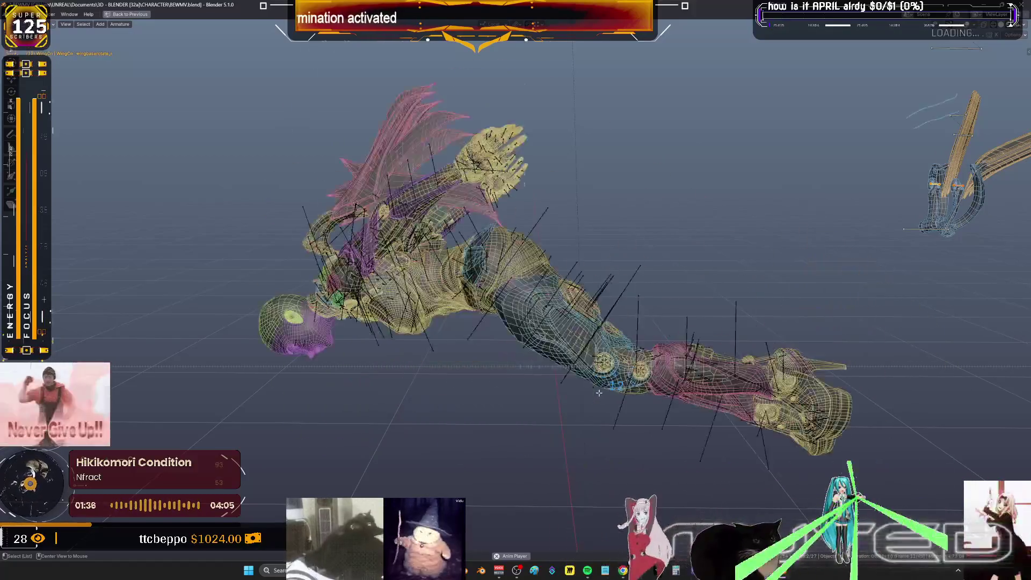
key("ctrl+space")
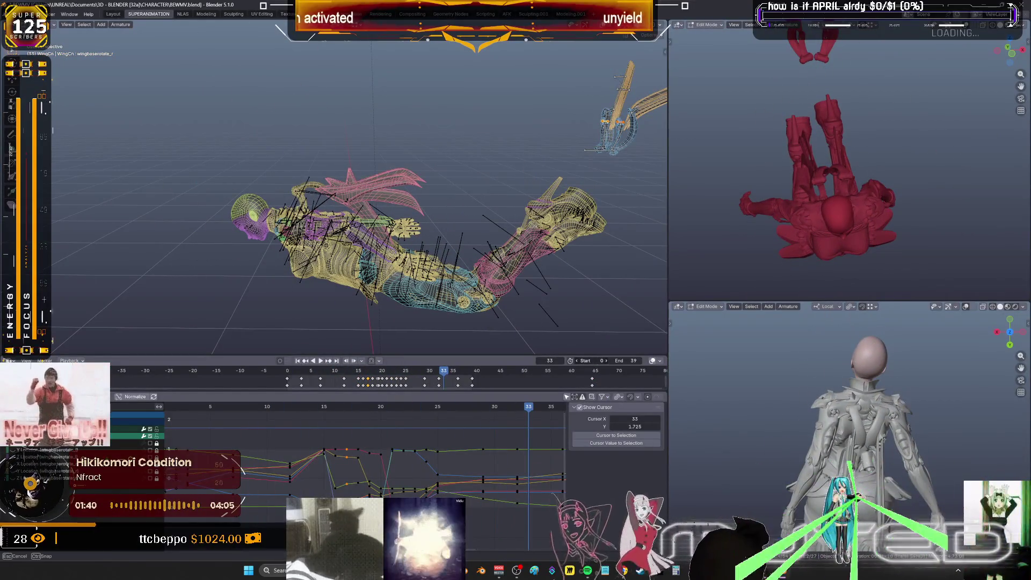
Set the playback range to frames 11–25 and play the animation
key("space")
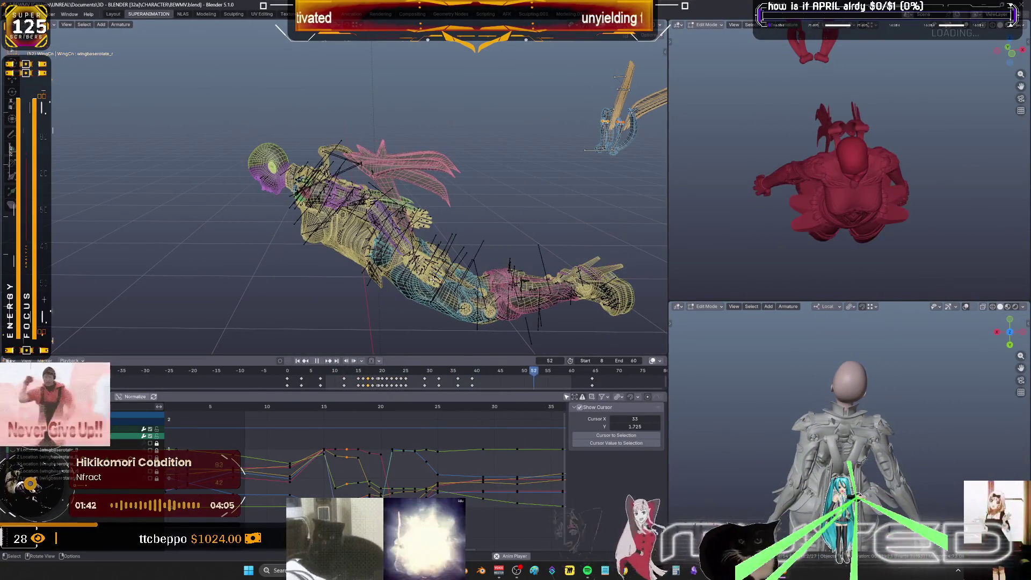
left_click(340, 375)
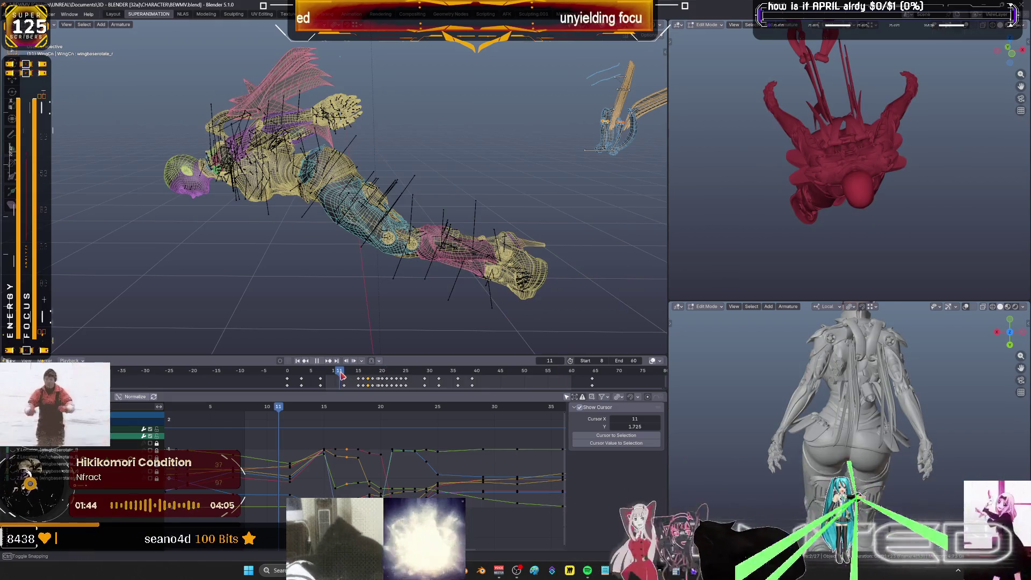
key("space")
mouse_move(601, 360)
left_mouse_down()
mouse_move(623, 360)
mouse_move(590, 360)
mouse_move(644, 361)
mouse_move(588, 360)
mouse_move(609, 360)
left_mouse_up()
key("space")
key("space")
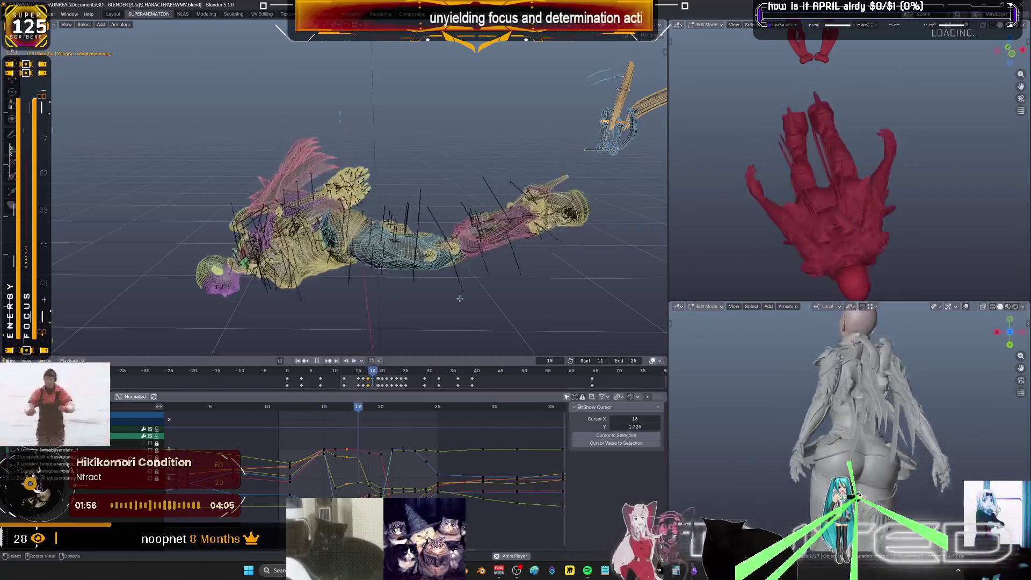
Maximize the 3D view and review the upside-down character in solid, then Material Preview shading
key("ctrl+space")
key("shift+z")
mouse_move(496, 343)
middle_mouse_down()
mouse_move(559, 382)
mouse_move(617, 372)
mouse_move(596, 316)
middle_mouse_up()
key("z")
left_click(588, 385)
mouse_move(588, 386)
middle_mouse_down()
mouse_move(315, 373)
mouse_move(537, 376)
mouse_move(796, 409)
mouse_move(690, 396)
mouse_move(958, 380)
mouse_move(455, 375)
middle_mouse_up()
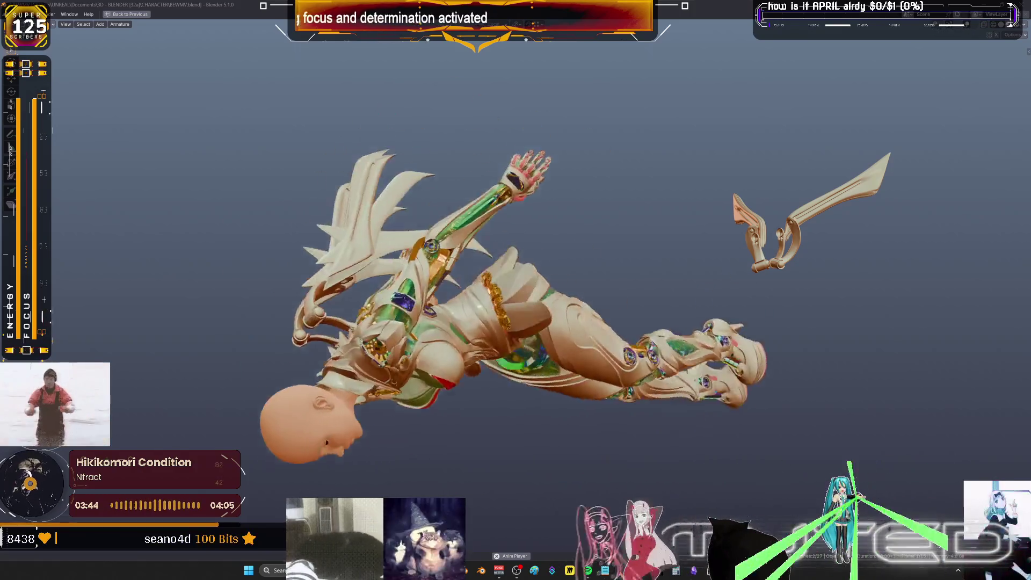
Restore the multi-pane layout, switch the rig to Object Mode, and stop playback at frame 25
middle_click_drag(532, 204, 549, 192)
key("ctrl+space")
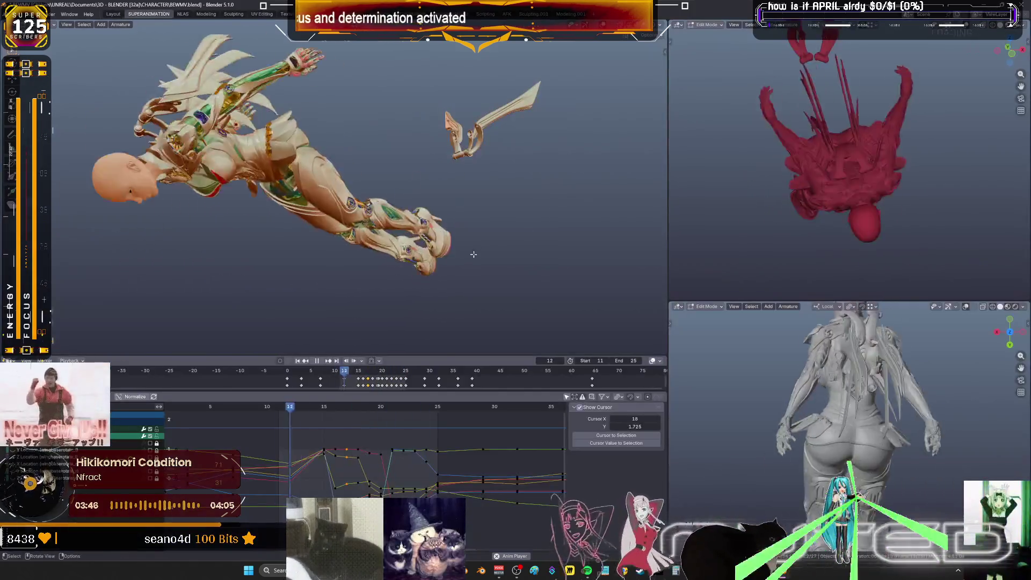
key("ctrl+Tab")
left_click(343, 369)
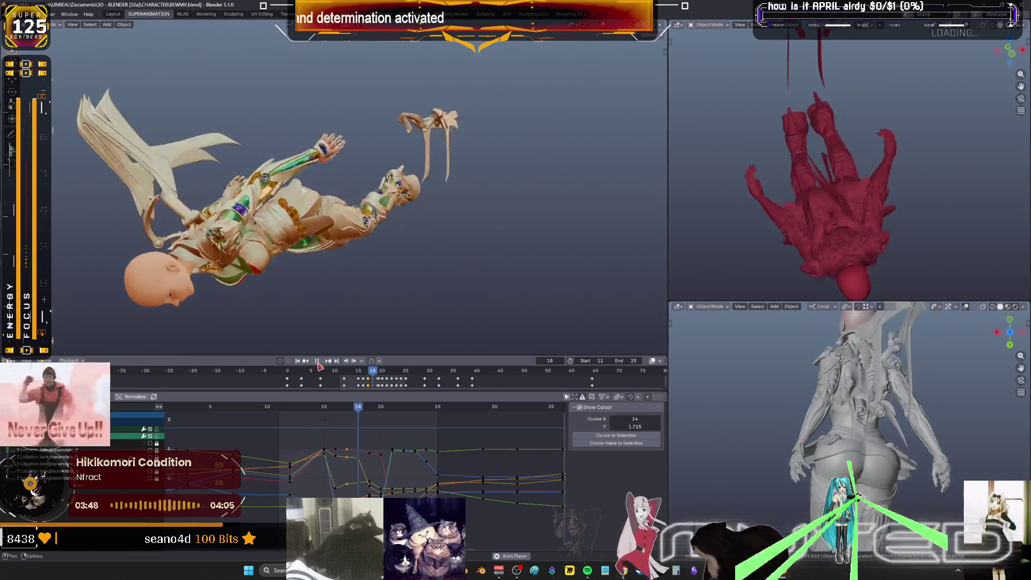
left_click(321, 363)
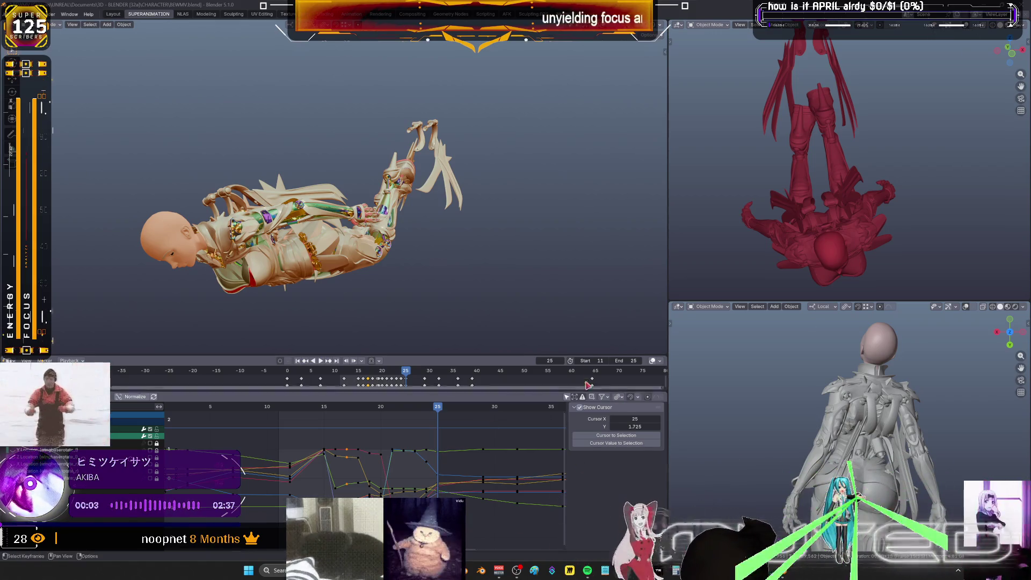
left_click(622, 362)
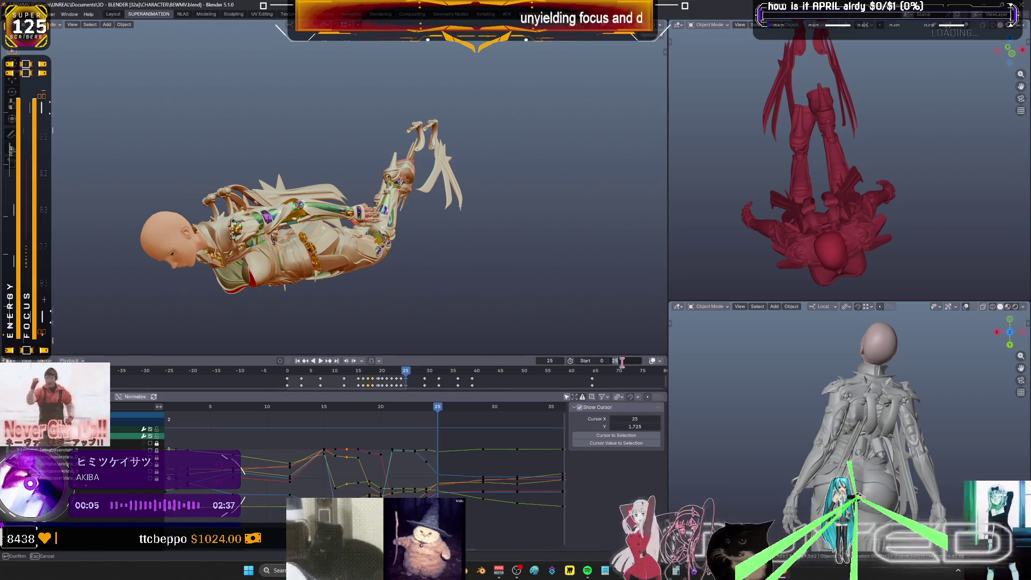
Set the end frame to 39, zoom out the Graph Editor, and scrub back to frame 2
type("39")
key("Return")
scroll(447, 456, "down", 2)
scroll(447, 455, "down", 2)
left_click_drag(404, 414, 278, 417)
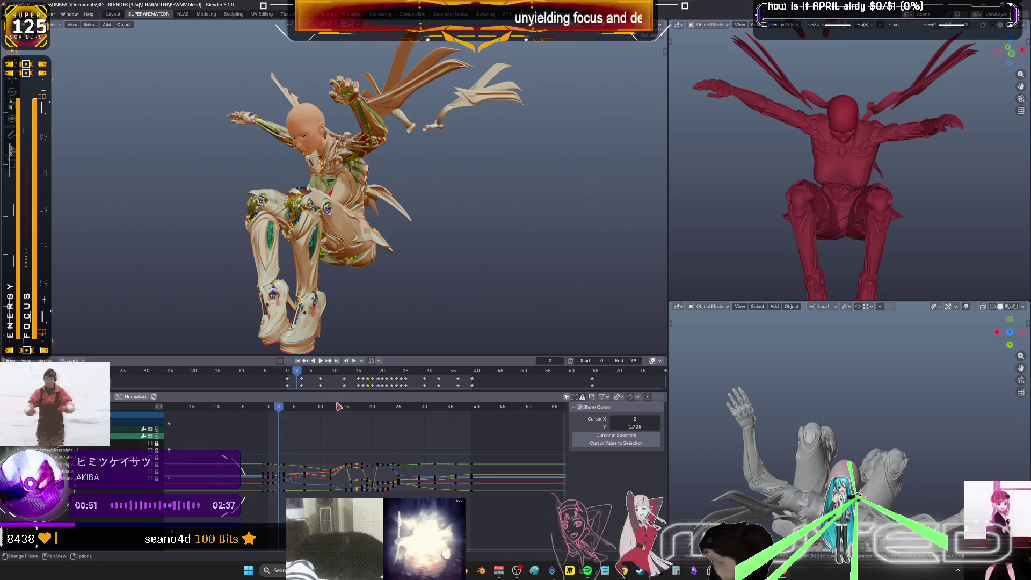
Keyframe all channels of the crouching pose at frame 2, then switch to Spotify
key("i")
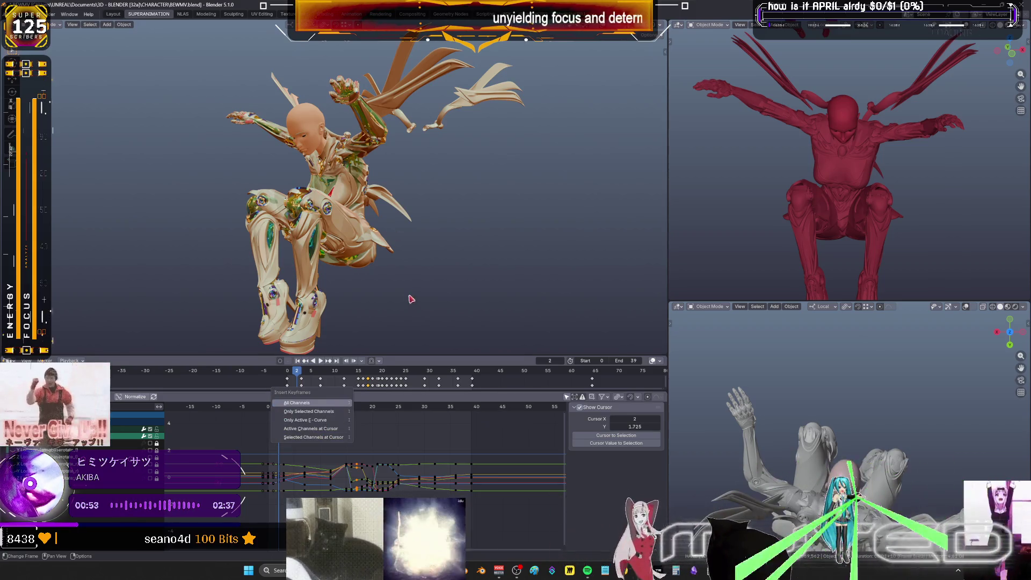
left_click(339, 407)
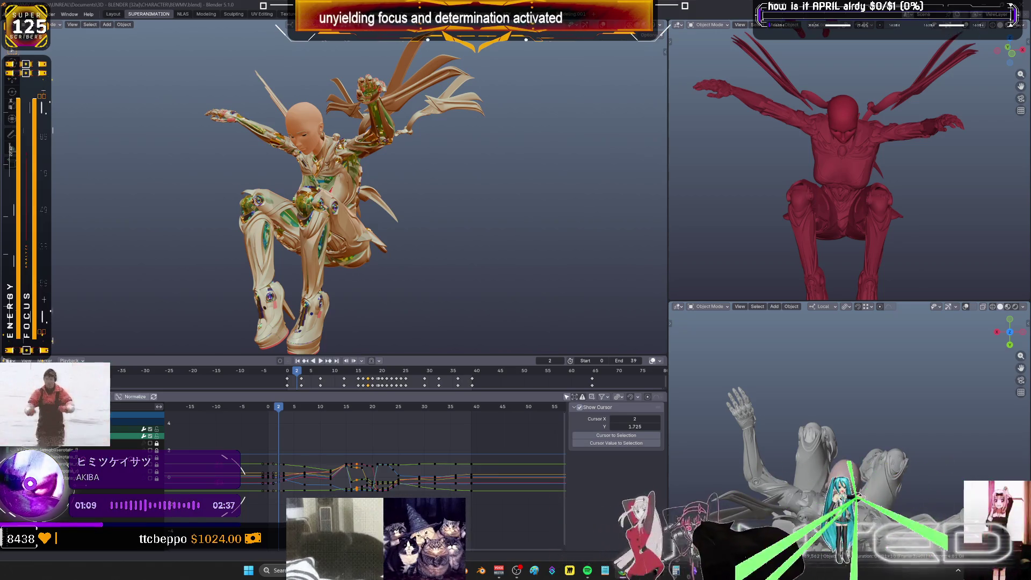
key("alt+Tab")
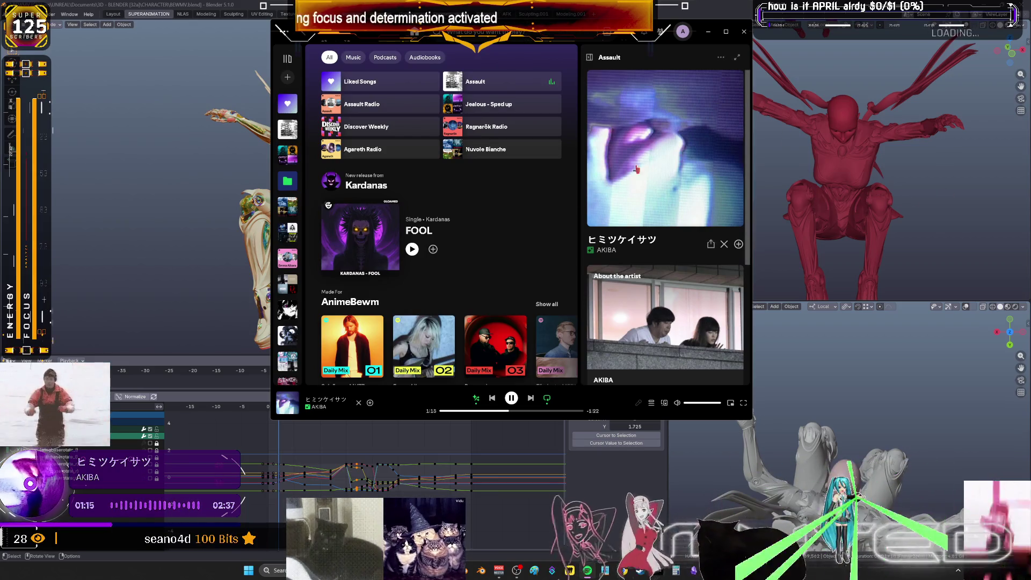
Open the Assault playlist in Spotify, browse its recommended tracks, then return to Blender
scroll(410, 155, "down", 8)
scroll(410, 155, "up", 8)
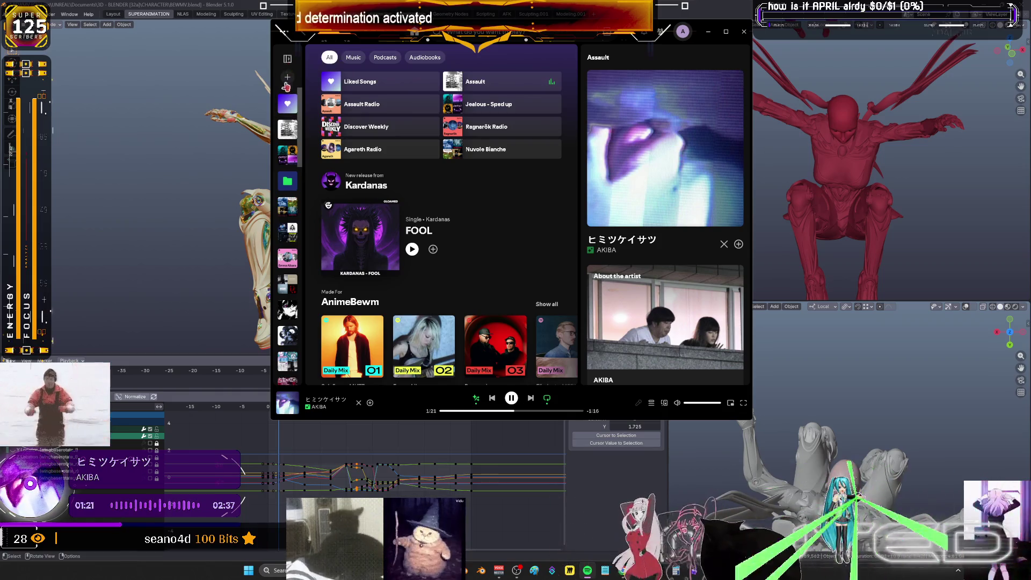
left_click(290, 134)
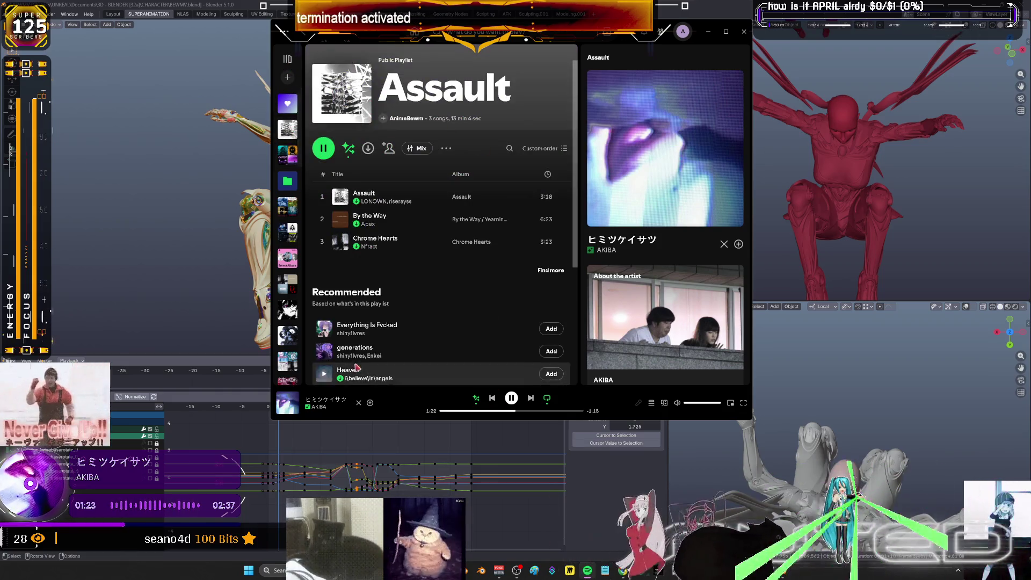
scroll(440, 296, "down", 3)
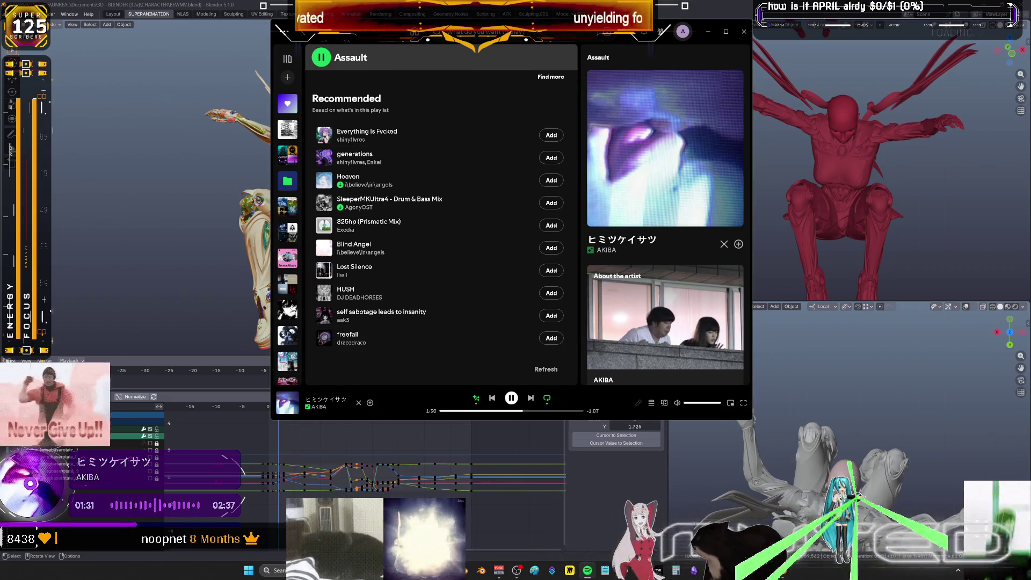
key("alt+Tab")
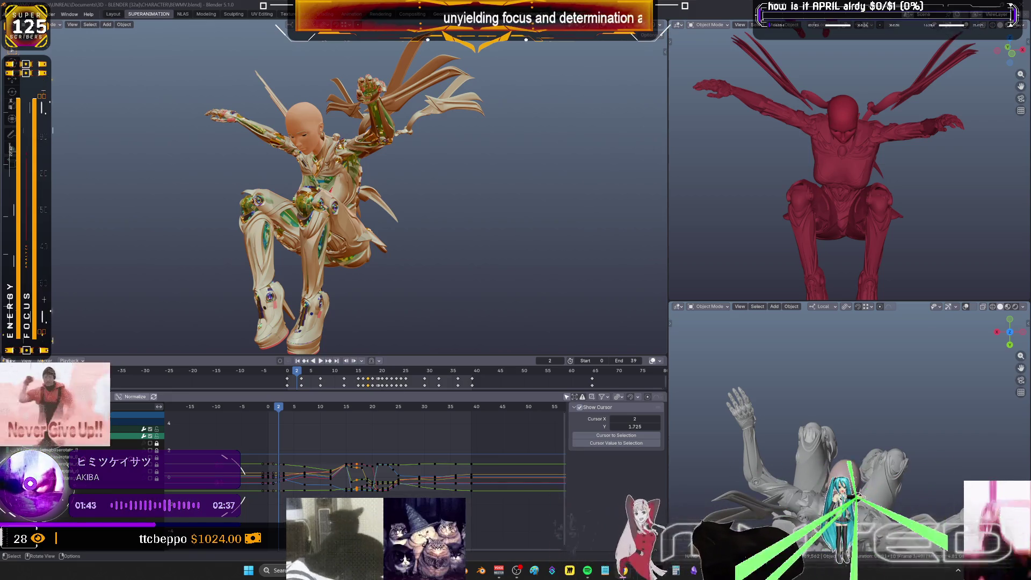
Play and scrub the animation from frame 0, orbiting the character, and stop at frame 17
key("space")
mouse_move(279, 411)
left_mouse_down()
mouse_move(268, 411)
mouse_move(315, 411)
left_mouse_up()
key("space")
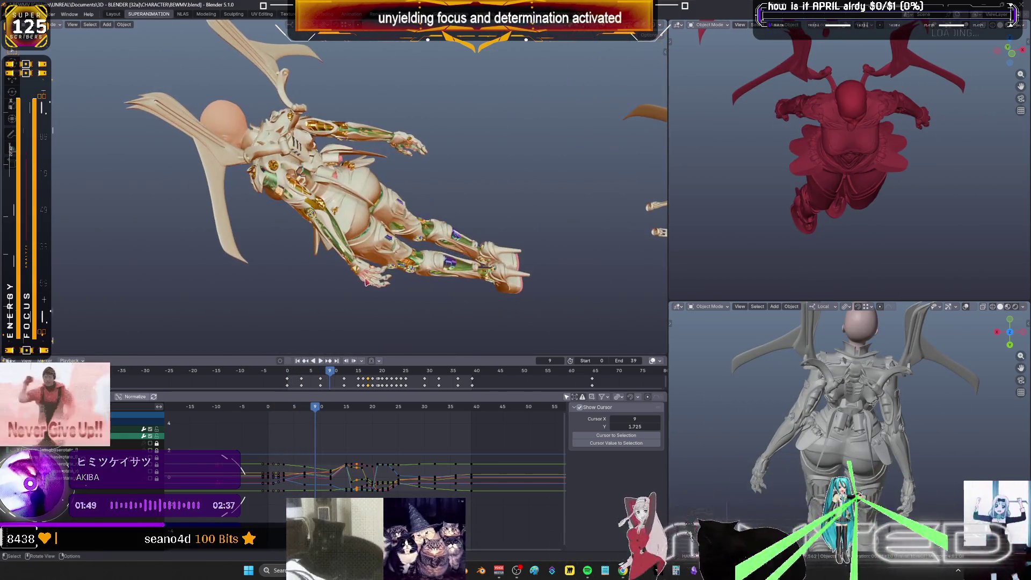
middle_click_drag(376, 215, 343, 210)
mouse_move(321, 410)
left_mouse_down()
mouse_move(364, 417)
mouse_move(423, 458)
mouse_move(402, 470)
mouse_move(334, 473)
left_mouse_up()
key("space")
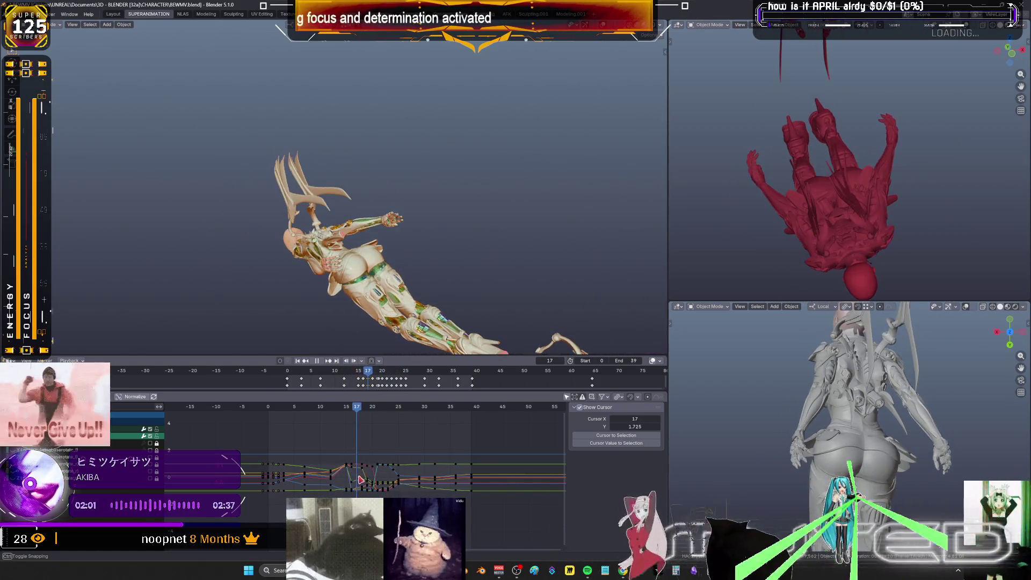
mouse_move(299, 283)
middle_mouse_down()
mouse_move(432, 218)
mouse_move(435, 247)
mouse_move(351, 167)
middle_mouse_up()
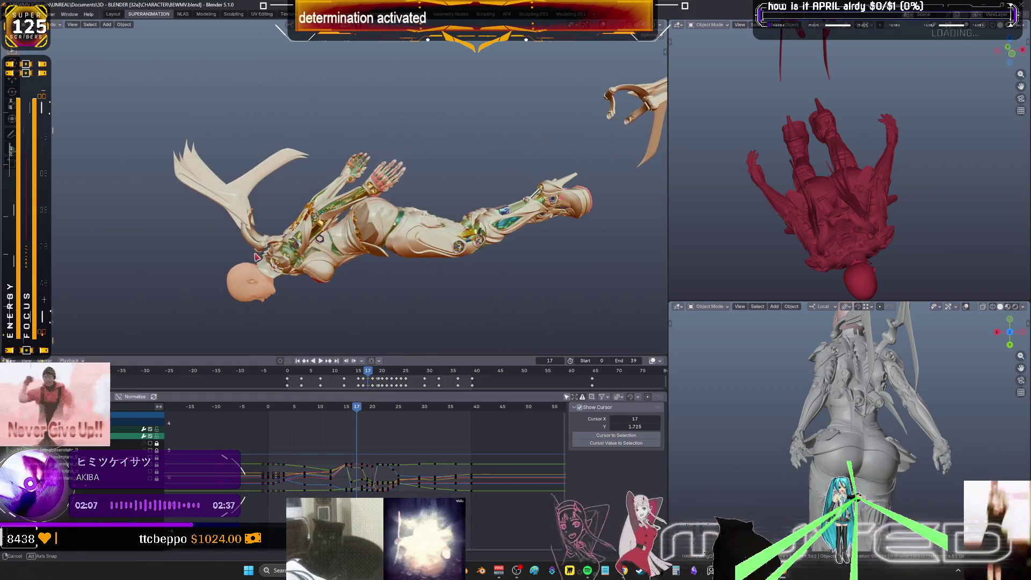
key("Home")
In Pose Mode, select the wing bones, rotate them and keyframe the rotation on frame 17
mouse_move(529, 273)
middle_mouse_down()
mouse_move(495, 179)
mouse_move(502, 168)
middle_mouse_up()
key("shift+alt+z")
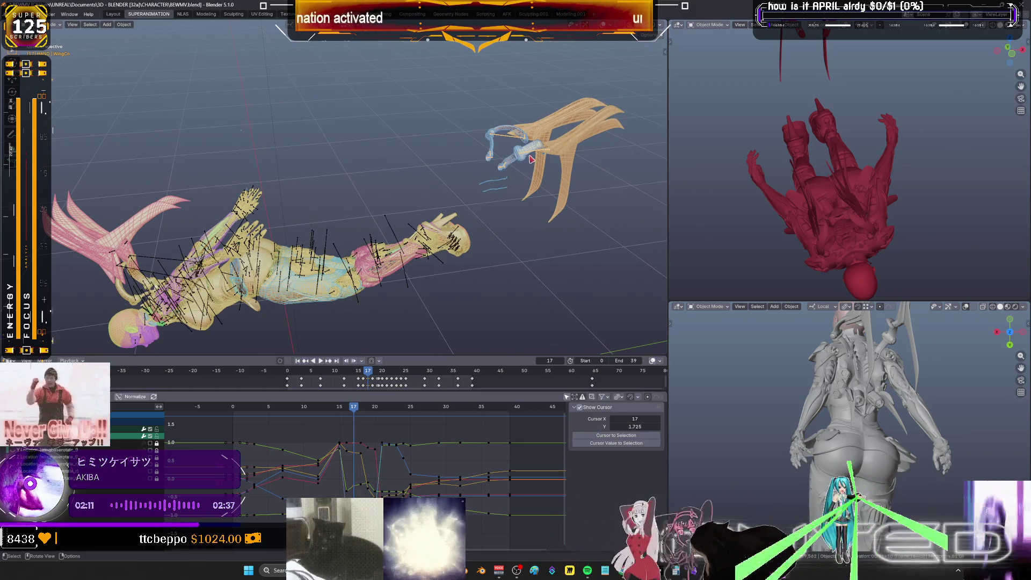
key("ctrl+Tab")
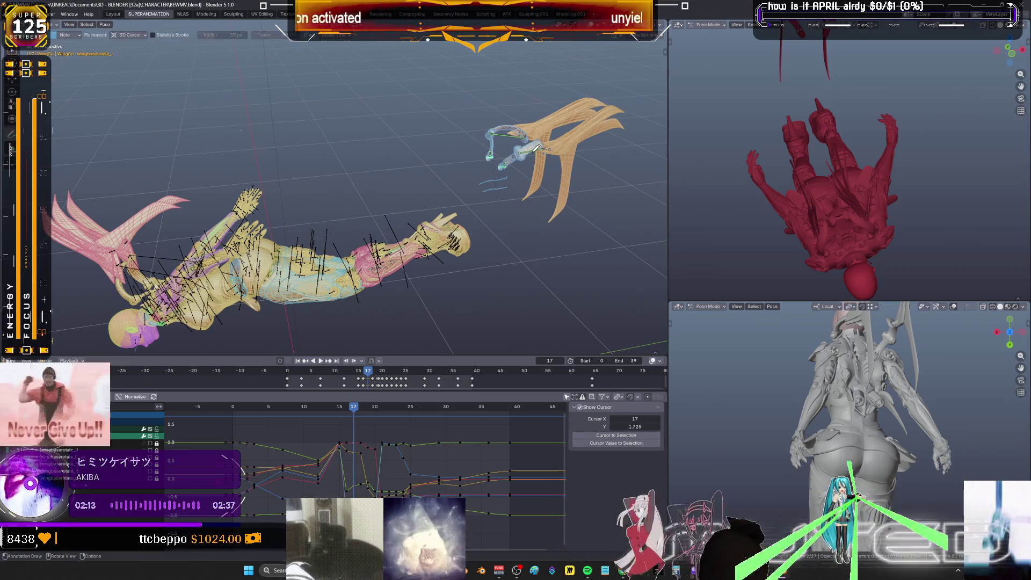
left_click(534, 148, "shift")
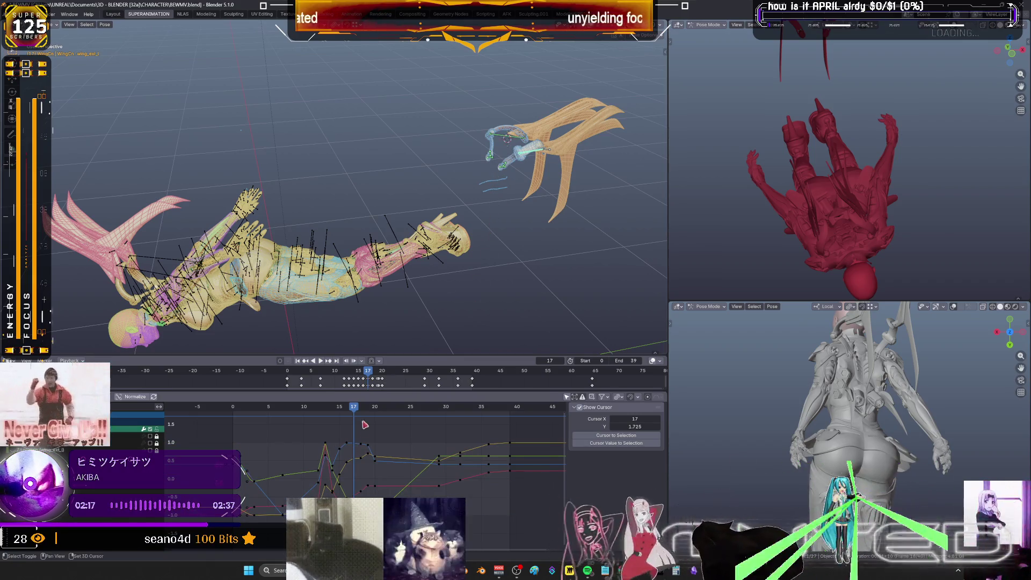
left_click(423, 222, "shift")
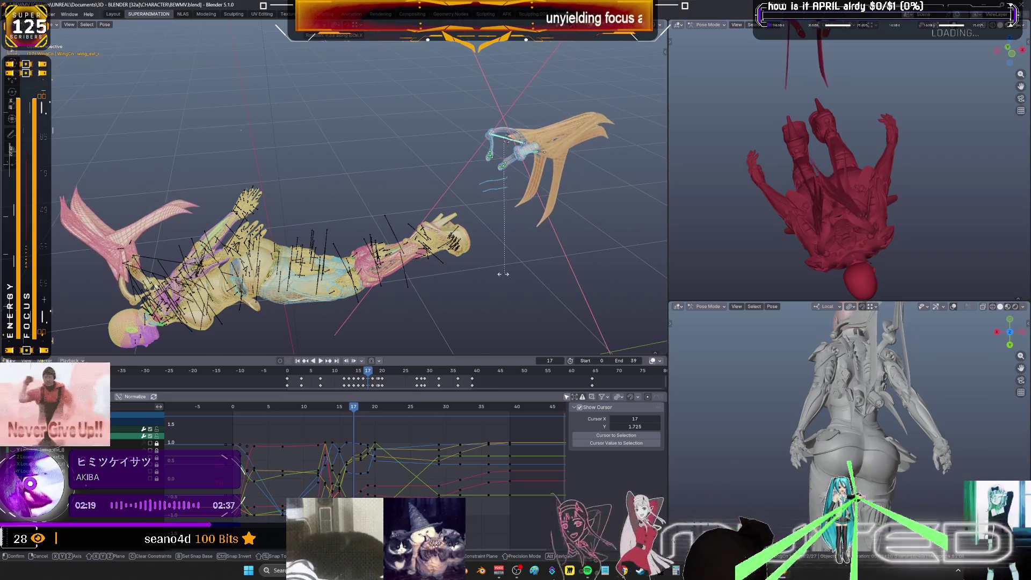
left_click(482, 277)
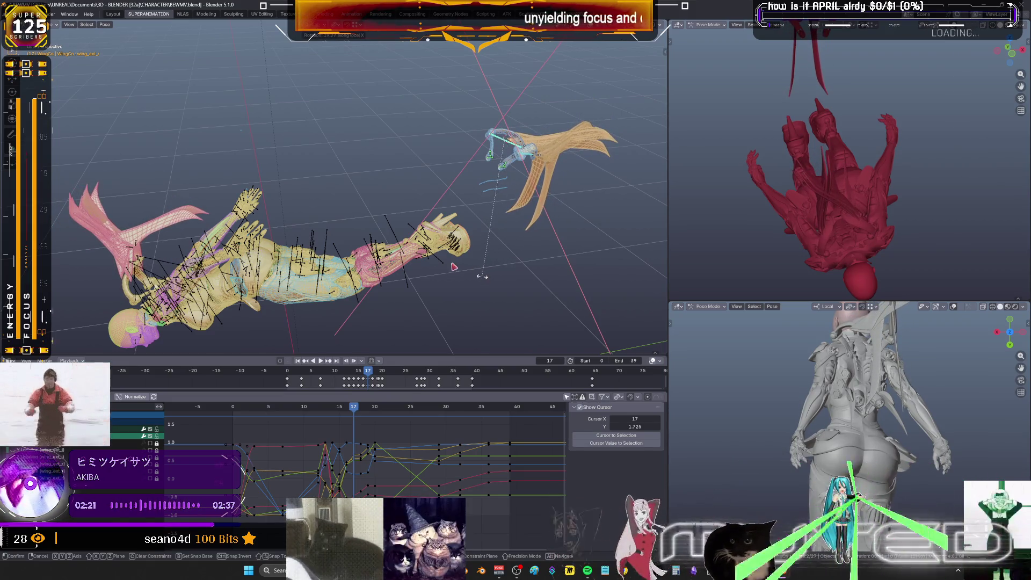
key("k")
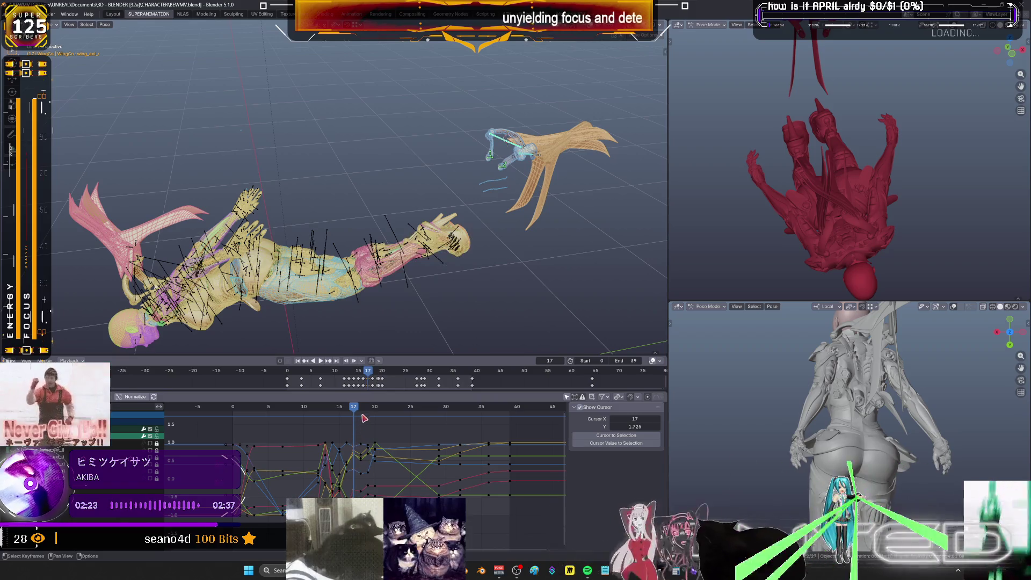
left_click(363, 409)
Rotate the wing to a new pose and keyframe its rotation on frame 18
key("r")
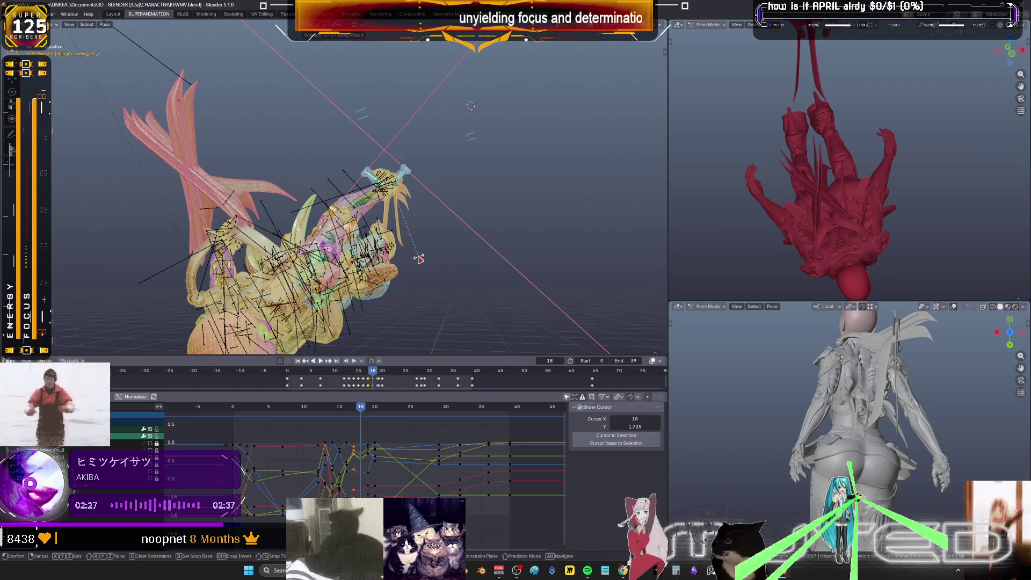
left_click(421, 259)
key("k")
left_click(368, 406)
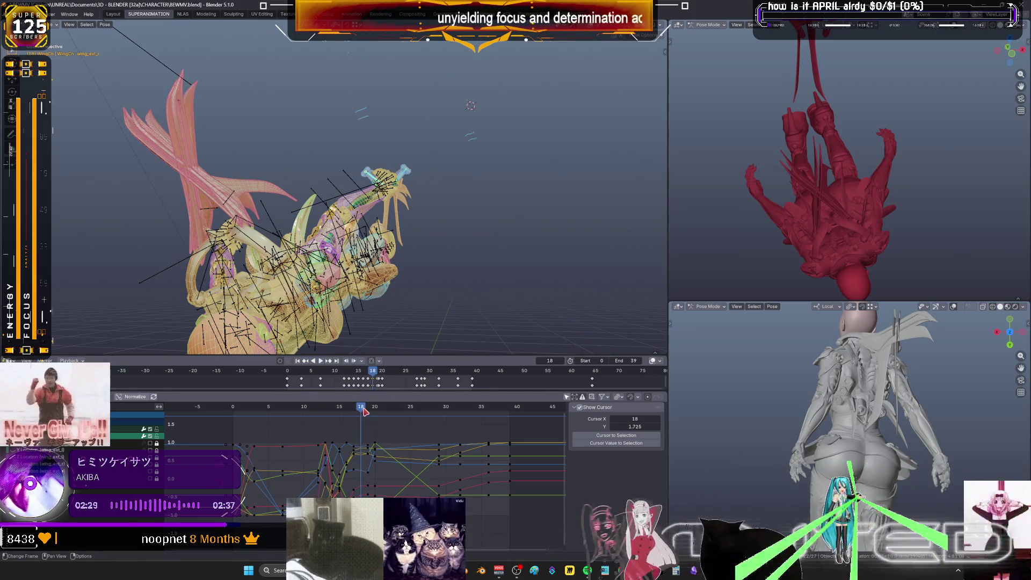
key("r")
left_click(499, 276)
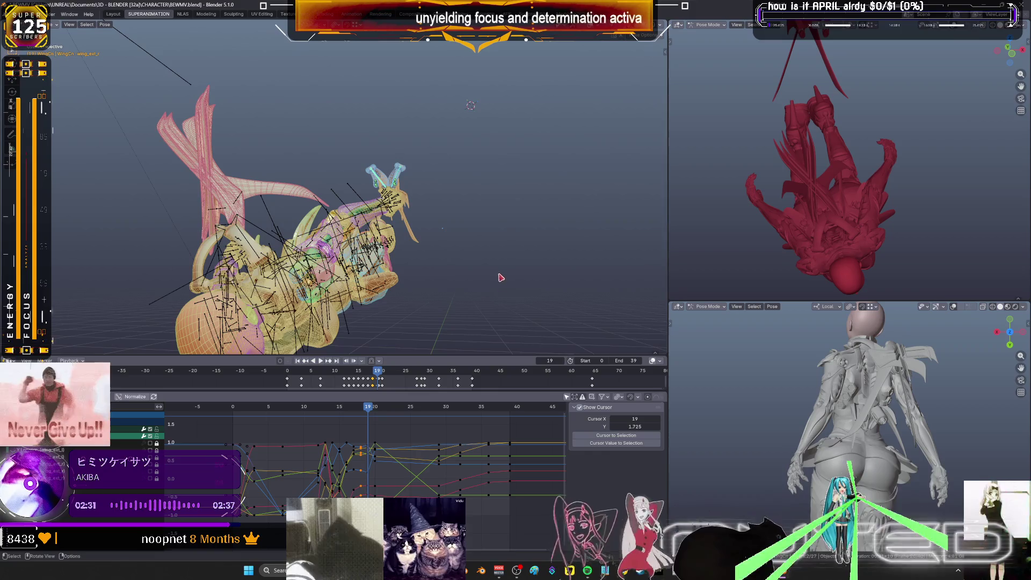
middle_click_drag(499, 276, 483, 264)
Rotate the wing about its local X axis and keyframe the pose through frame 20
key("r")
key("x")
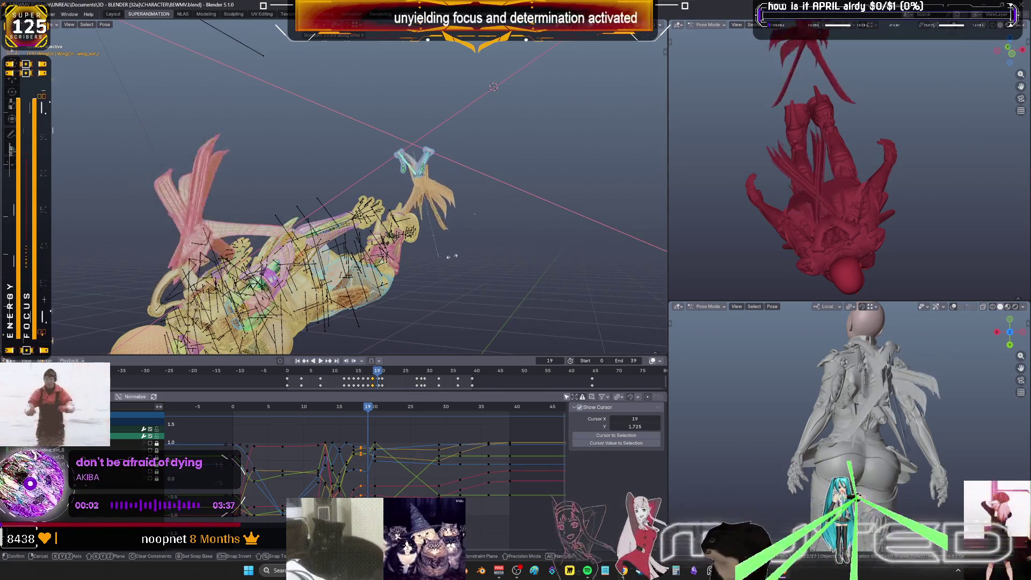
left_click(457, 263)
right_click(457, 264)
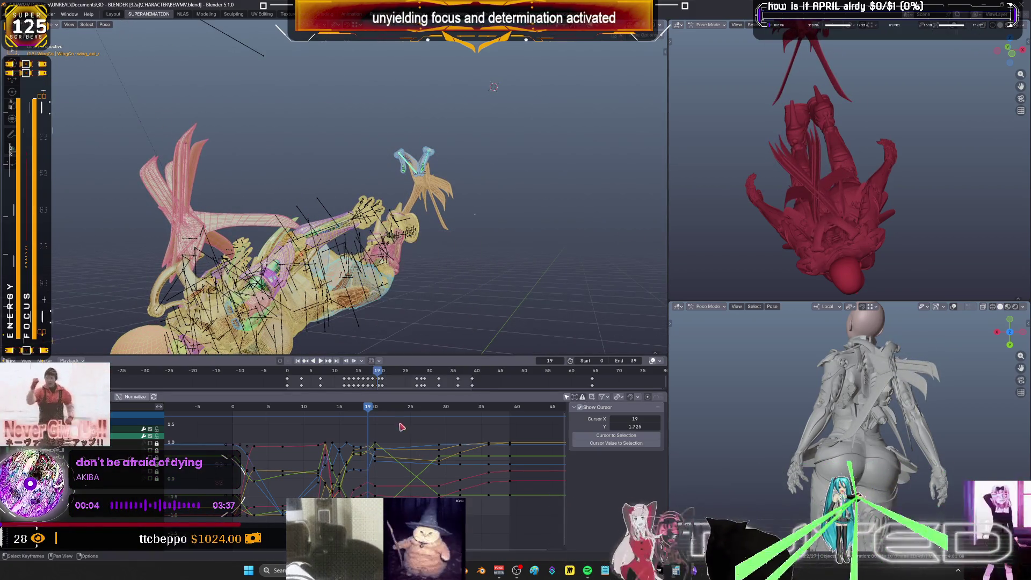
left_click(374, 408)
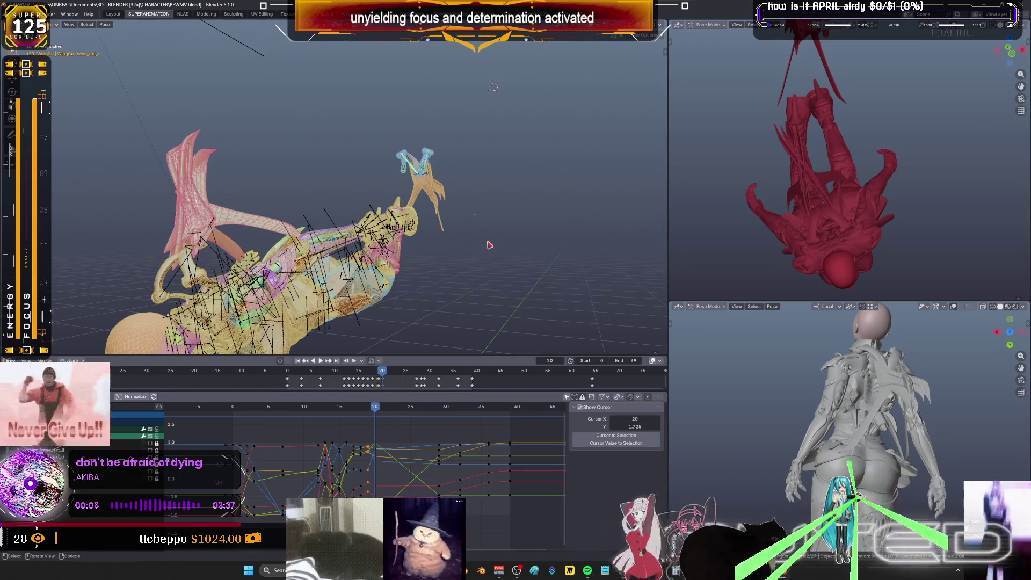
right_click(460, 261)
left_click(474, 261)
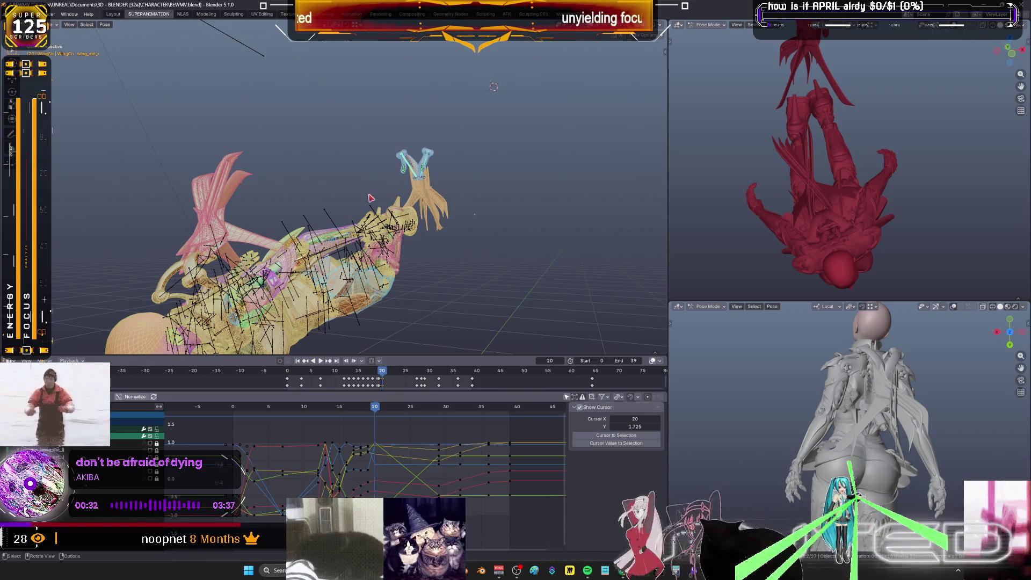
mouse_move(371, 198)
middle_mouse_down()
mouse_move(243, 221)
mouse_move(301, 208)
mouse_move(338, 217)
middle_mouse_up()
Scrub and play the falling animation between frames 12 and 25, settling on frame 30
scroll(303, 207, "up", 5)
scroll(303, 207, "down", 4)
mouse_move(376, 418)
left_mouse_down()
mouse_move(497, 421)
mouse_move(382, 448)
left_mouse_up()
middle_click_drag(376, 214, 483, 231)
key("space")
left_click_drag(382, 413, 318, 423)
mouse_move(429, 301)
middle_mouse_down()
mouse_move(437, 295)
mouse_move(414, 295)
mouse_move(409, 279)
mouse_move(370, 261)
mouse_move(543, 221)
middle_mouse_up()
left_click_drag(320, 411, 445, 408)
key("d")
Erase the Brb annotation strokes and orbit in closer on the rig
mouse_move(155, 180)
right_mouse_down()
mouse_move(443, 114)
mouse_move(116, 110)
mouse_move(417, 74)
right_mouse_up()
middle_click_drag(273, 177, 377, 168)
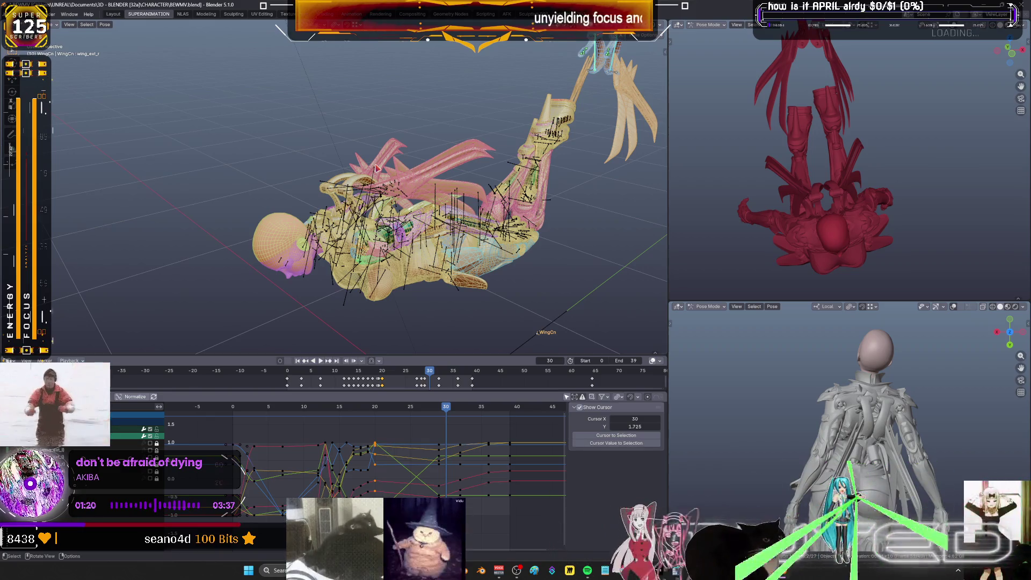
mouse_move(377, 168)
middle_mouse_down()
mouse_move(426, 184)
mouse_move(395, 168)
mouse_move(428, 122)
mouse_move(552, 103)
mouse_move(483, 139)
middle_mouse_up()
Zoom and orbit onto the face and eye sockets, then zoom back out to head and shoulders
scroll(458, 160, "up", 5)
scroll(458, 160, "up", 5)
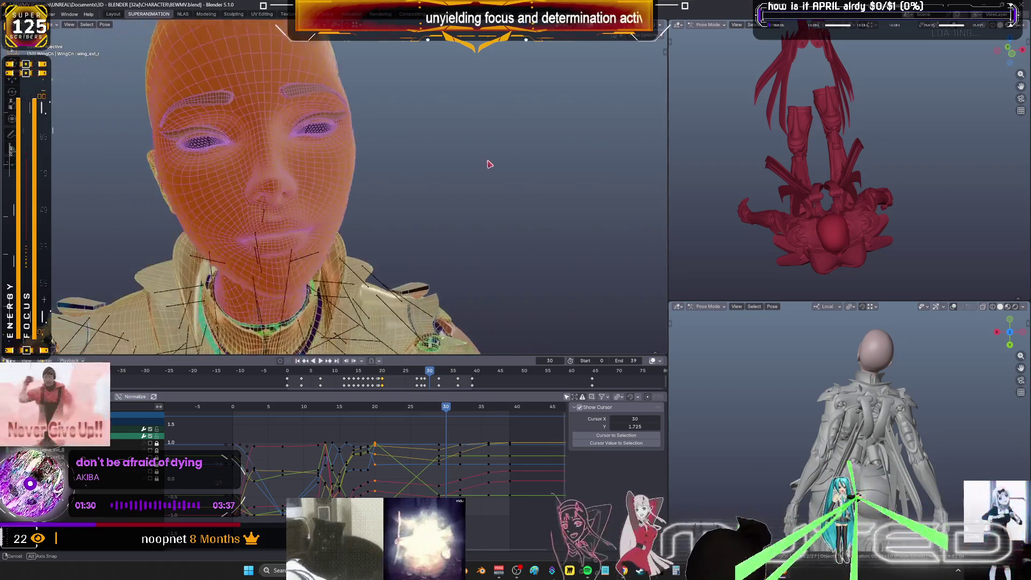
middle_click_drag(490, 170, 507, 172)
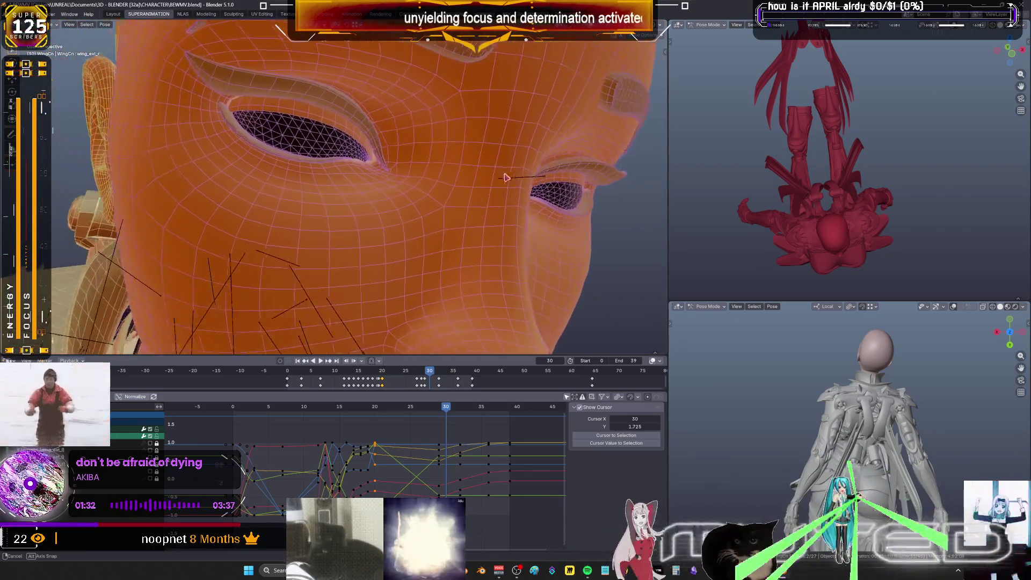
scroll(511, 173, "up", 3)
scroll(510, 178, "up", 4)
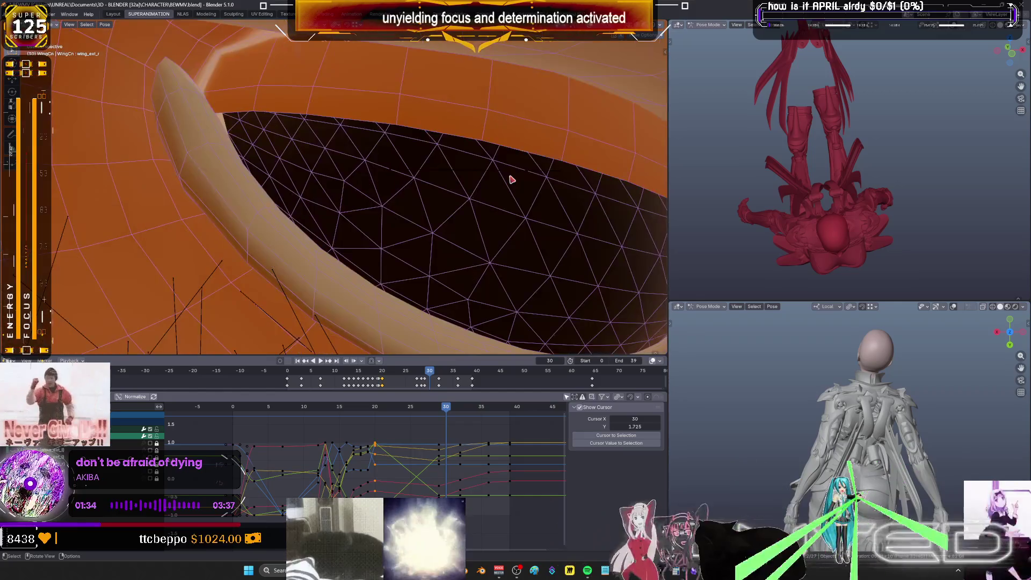
scroll(510, 180, "down", 5)
mouse_move(511, 181)
middle_mouse_down()
mouse_move(485, 173)
mouse_move(393, 202)
mouse_move(657, 207)
mouse_move(400, 222)
mouse_move(449, 222)
middle_mouse_up()
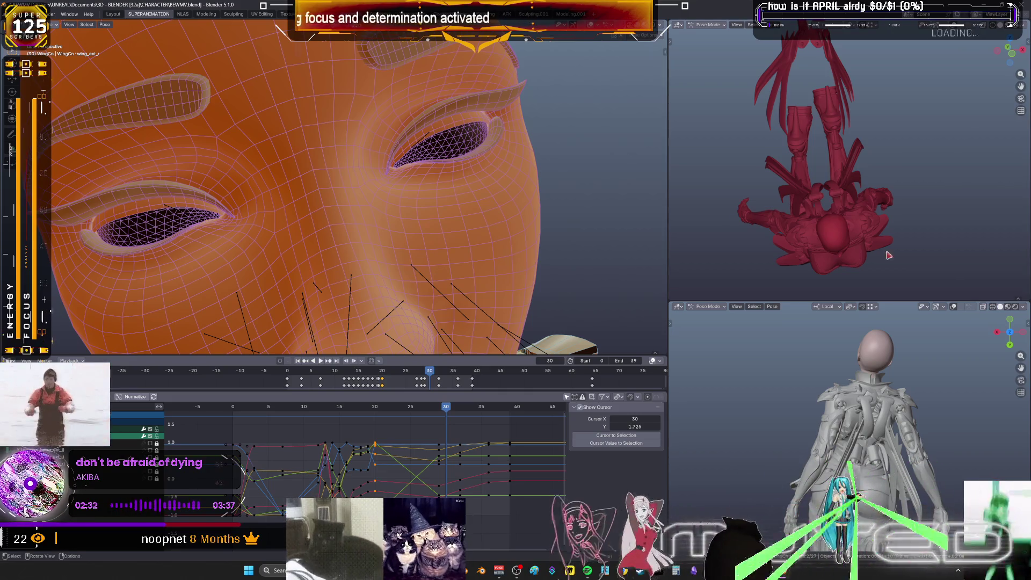
scroll(419, 202, "down", 3)
scroll(419, 201, "down", 3)
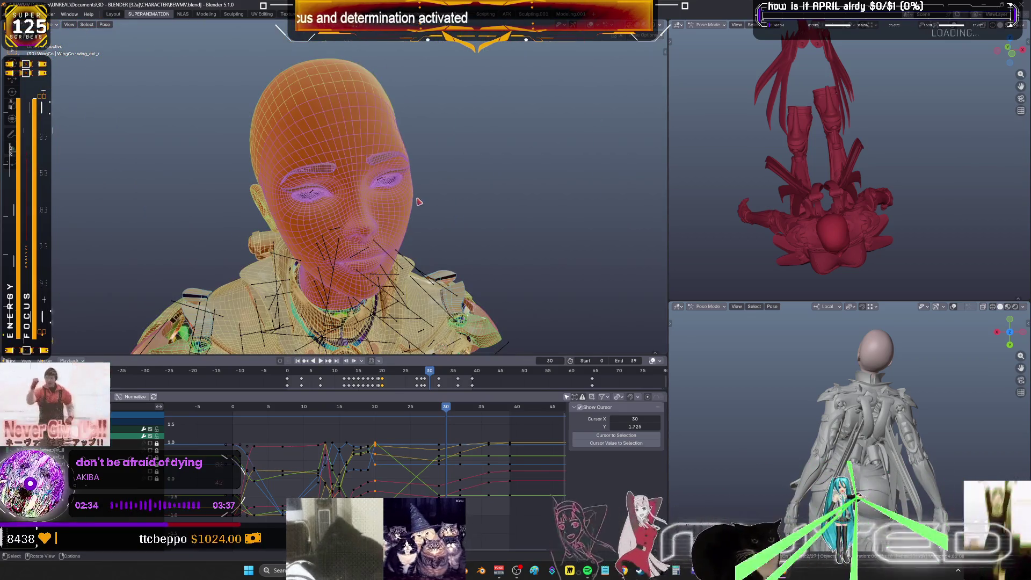
key("ctrl+space")
Centre the maximized 3D view on the torso and orbit around the whole body
middle_click(482, 322, "alt")
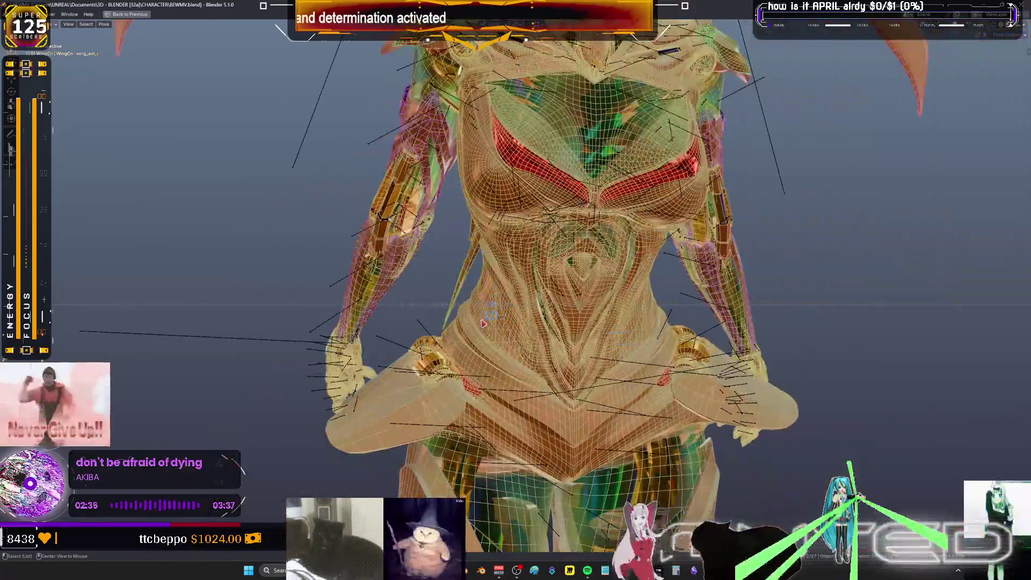
scroll(483, 322, "down", 3)
mouse_move(488, 327)
middle_mouse_down()
mouse_move(528, 349)
mouse_move(559, 283)
mouse_move(537, 308)
mouse_move(563, 299)
mouse_move(582, 323)
mouse_move(486, 320)
mouse_move(589, 369)
mouse_move(506, 385)
middle_mouse_up()
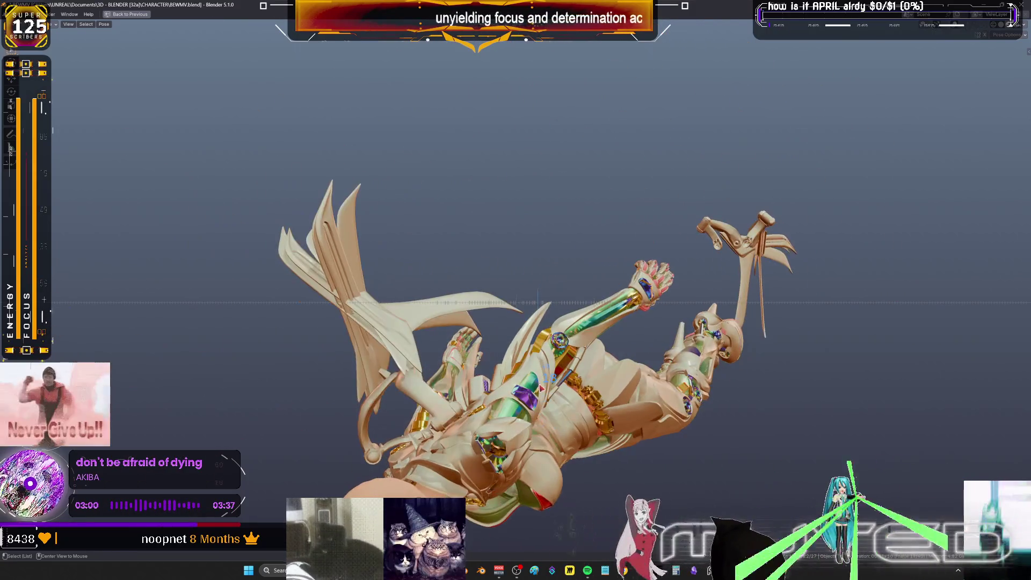
mouse_move(547, 374)
middle_mouse_down()
mouse_move(794, 278)
mouse_move(357, 246)
mouse_move(617, 304)
mouse_move(610, 247)
middle_mouse_up()
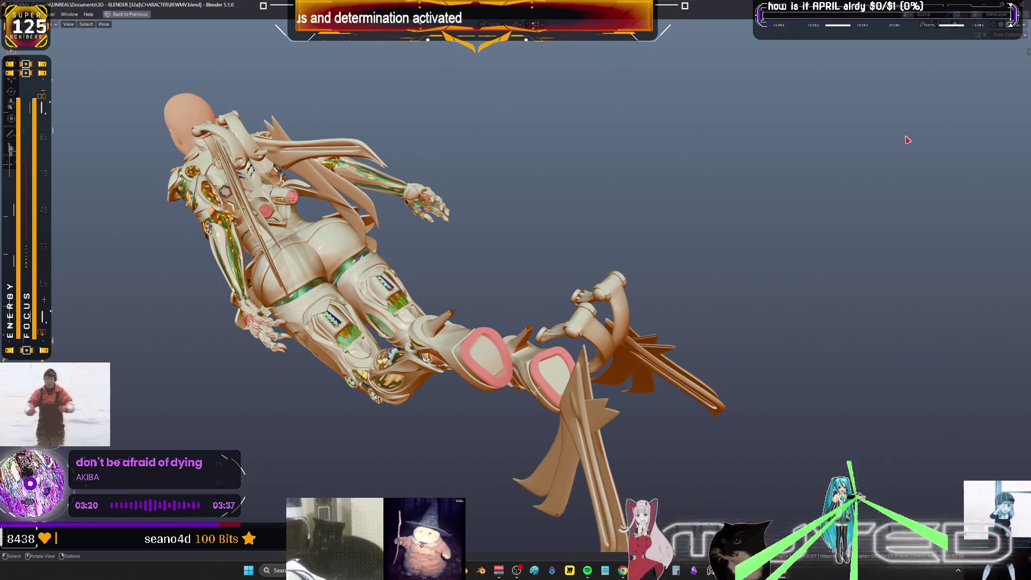
mouse_move(422, 137)
middle_mouse_down()
mouse_move(502, 137)
mouse_move(439, 267)
mouse_move(538, 215)
mouse_move(485, 219)
middle_mouse_up()
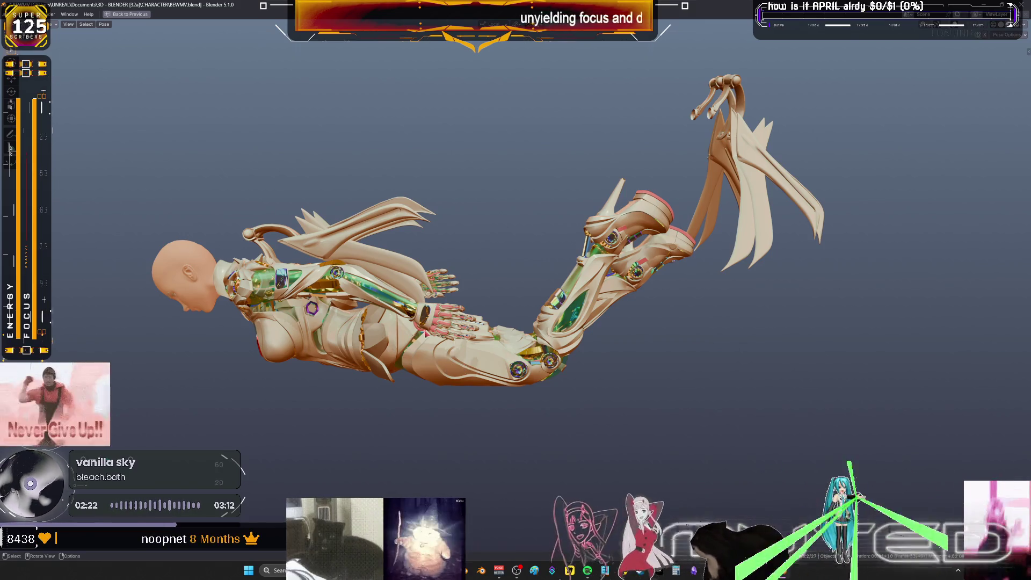
mouse_move(442, 251)
middle_mouse_down()
mouse_move(442, 282)
mouse_move(565, 283)
mouse_move(553, 280)
mouse_move(564, 273)
middle_mouse_up()
Scrub frame by frame through the falling pose, then start playback with Alt+A
scroll(564, 273, "down", 1, "alt")
scroll(516, 278, "down", 3, "alt")
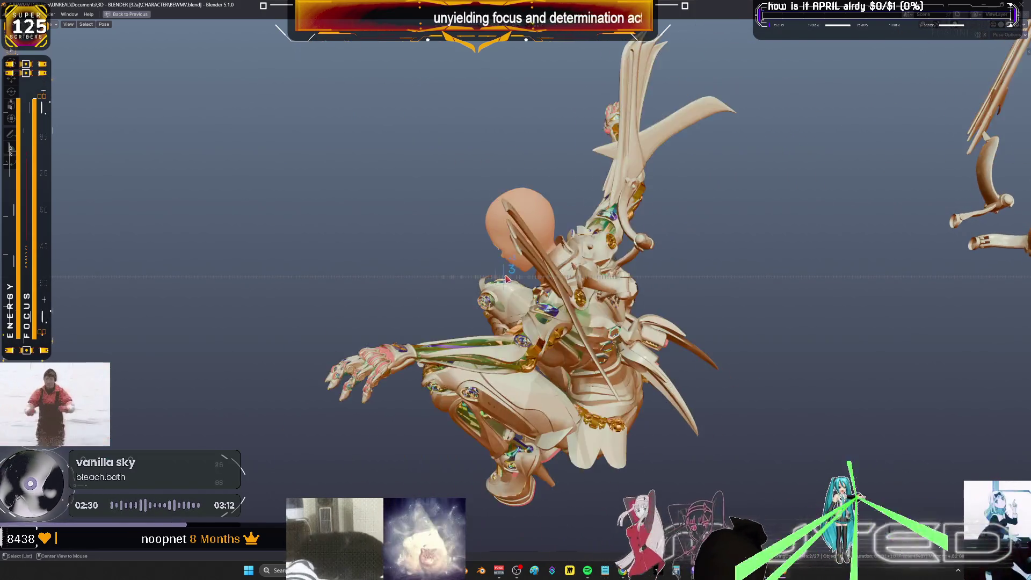
scroll(516, 278, "down", 17, "alt")
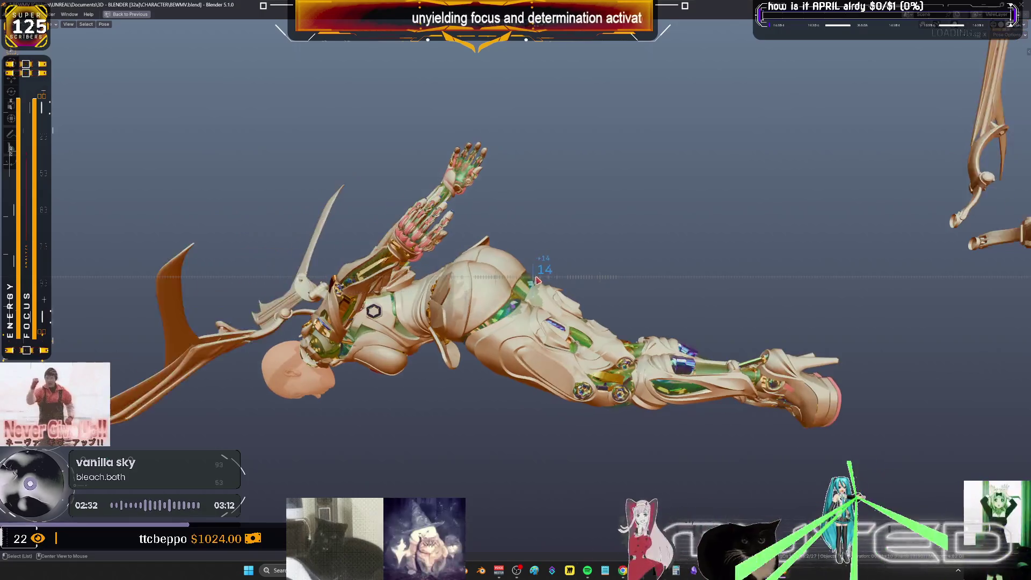
scroll(544, 284, "down", 20, "alt")
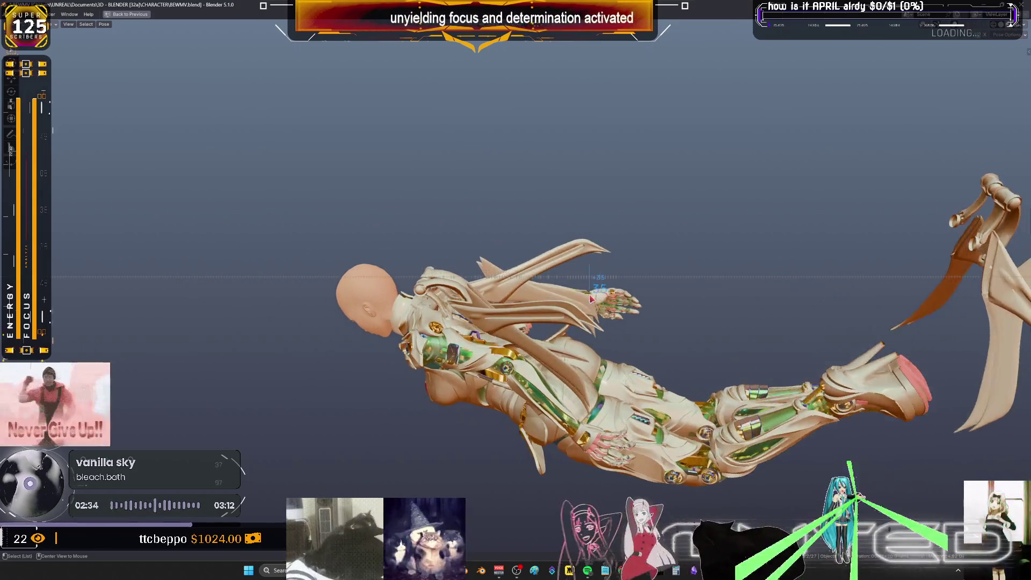
scroll(604, 303, "down", 5, "alt")
key("alt+a")
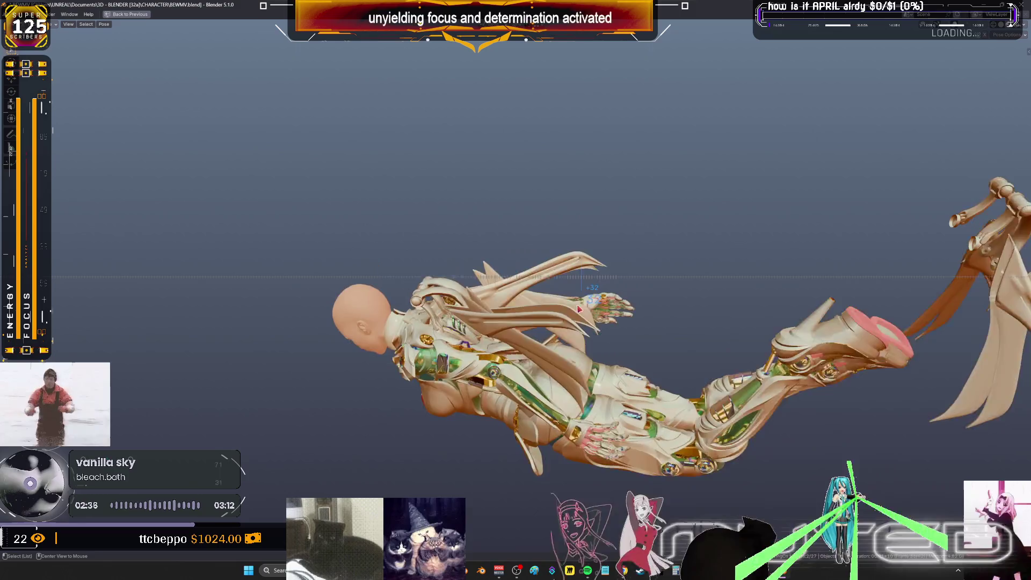
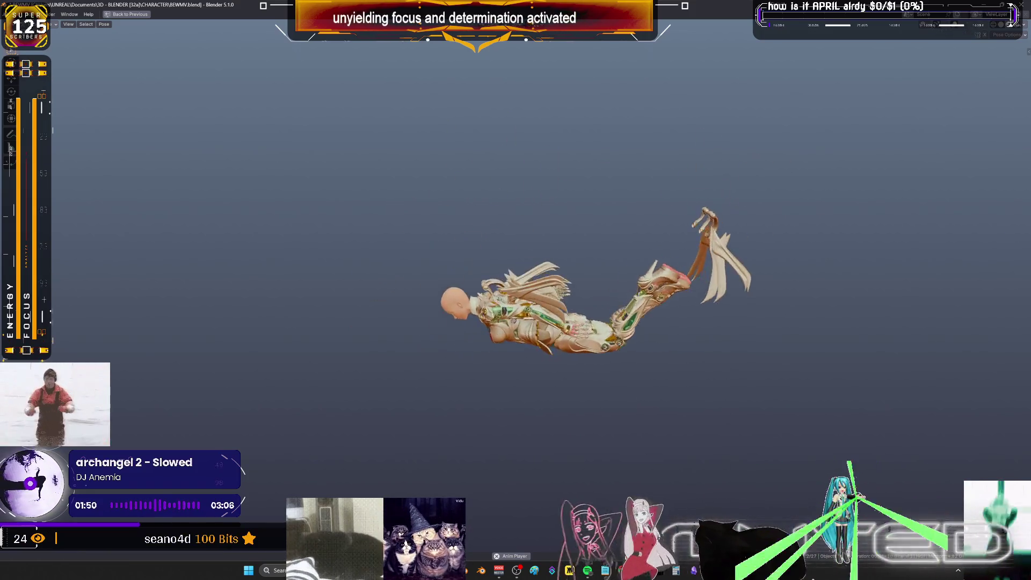
Restore the multi-panel animation layout and pause playback at frame 17
key("ctrl+space")
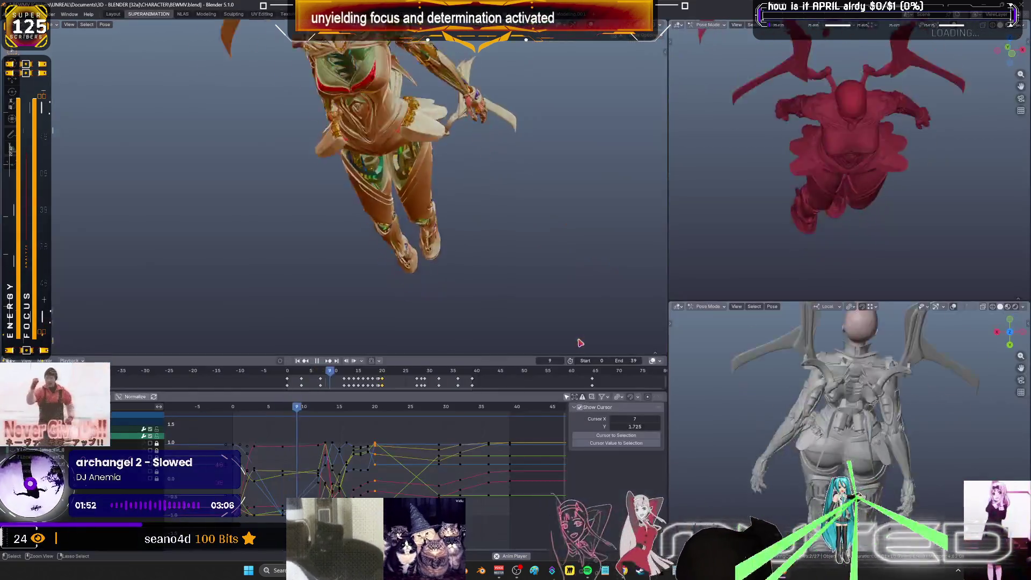
left_click(318, 362)
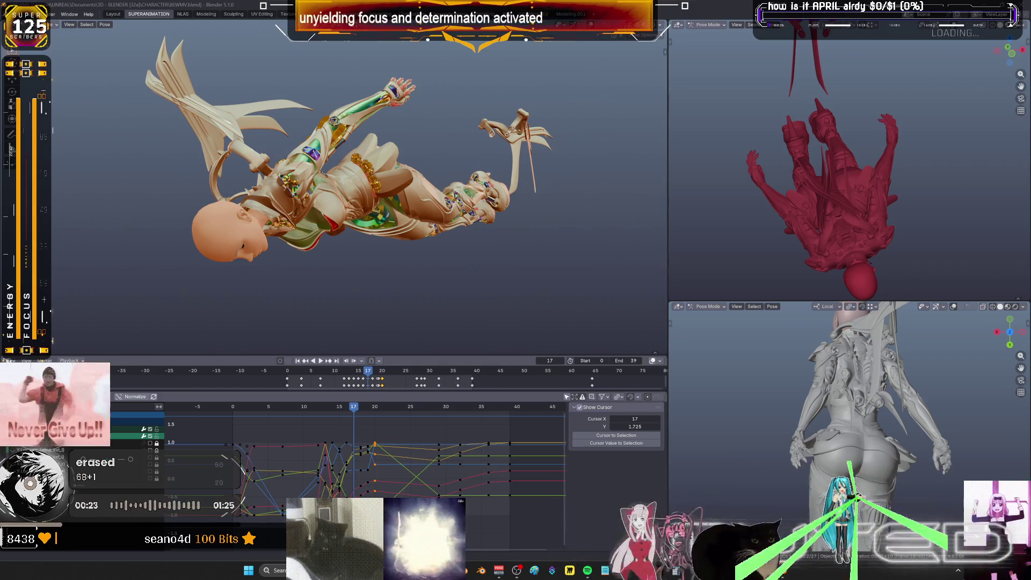
Scrub to frame 42 and orbit around the falling character to inspect its stretched pose
middle_click_drag(388, 179, 350, 219)
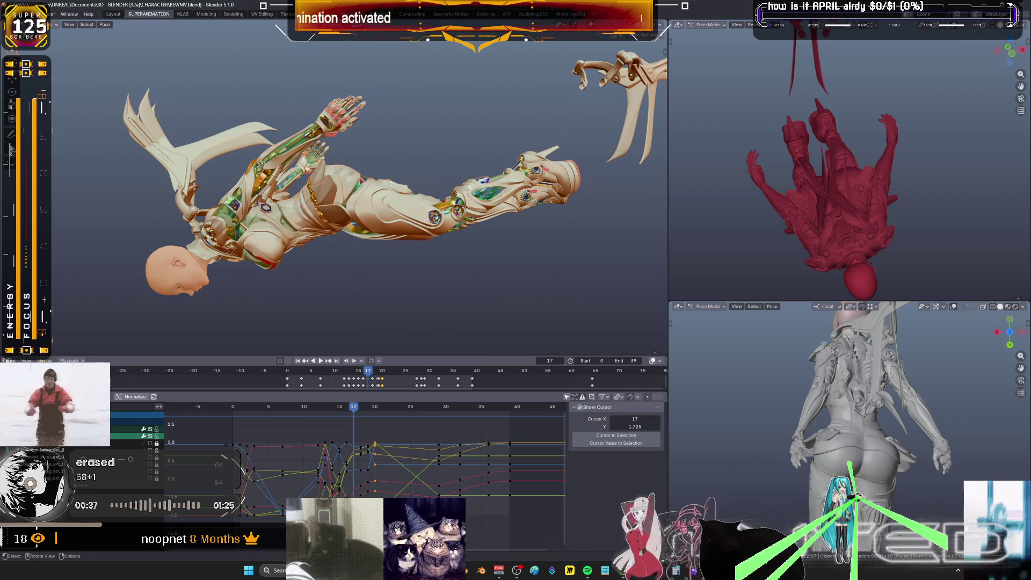
mouse_move(438, 299)
middle_mouse_down()
mouse_move(489, 300)
mouse_move(433, 281)
mouse_move(375, 339)
mouse_move(393, 292)
mouse_move(404, 173)
mouse_move(376, 212)
middle_mouse_up()
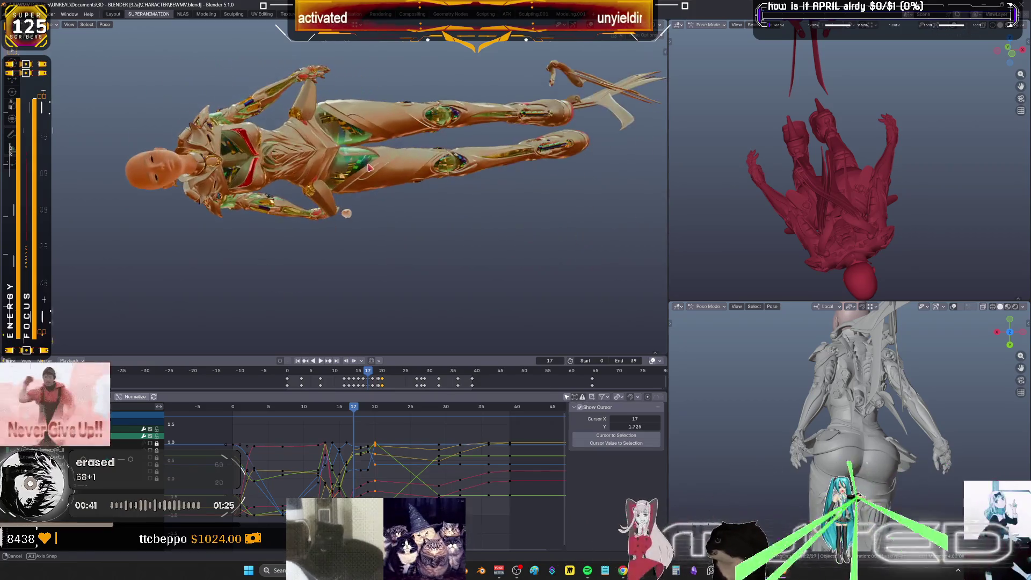
mouse_move(375, 212)
left_mouse_down()
mouse_move(433, 215)
mouse_move(307, 207)
mouse_move(396, 200)
mouse_move(411, 261)
mouse_move(403, 261)
mouse_move(483, 288)
left_mouse_up()
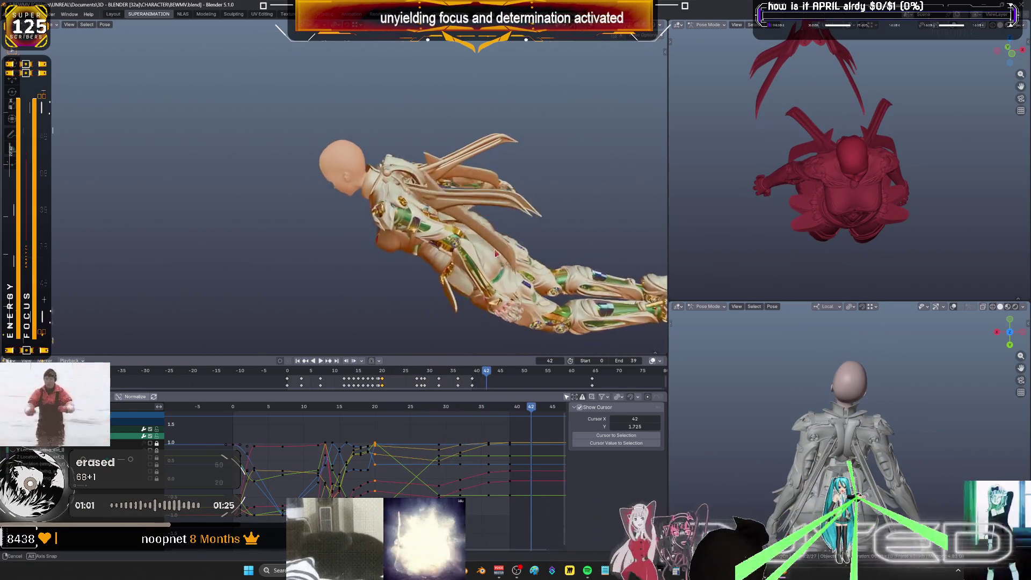
middle_click_drag(484, 288, 467, 251)
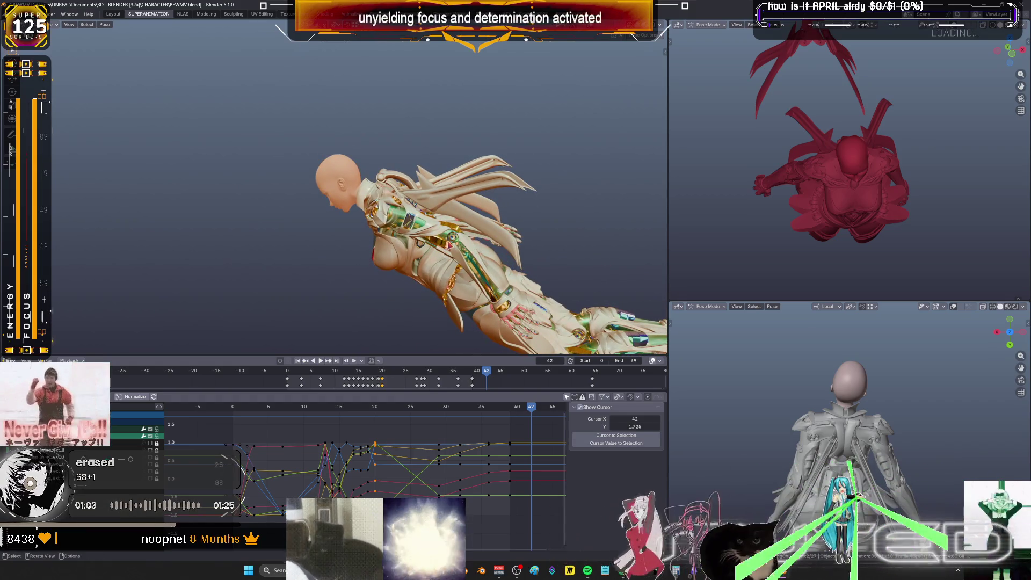
key("a")
key("Home")
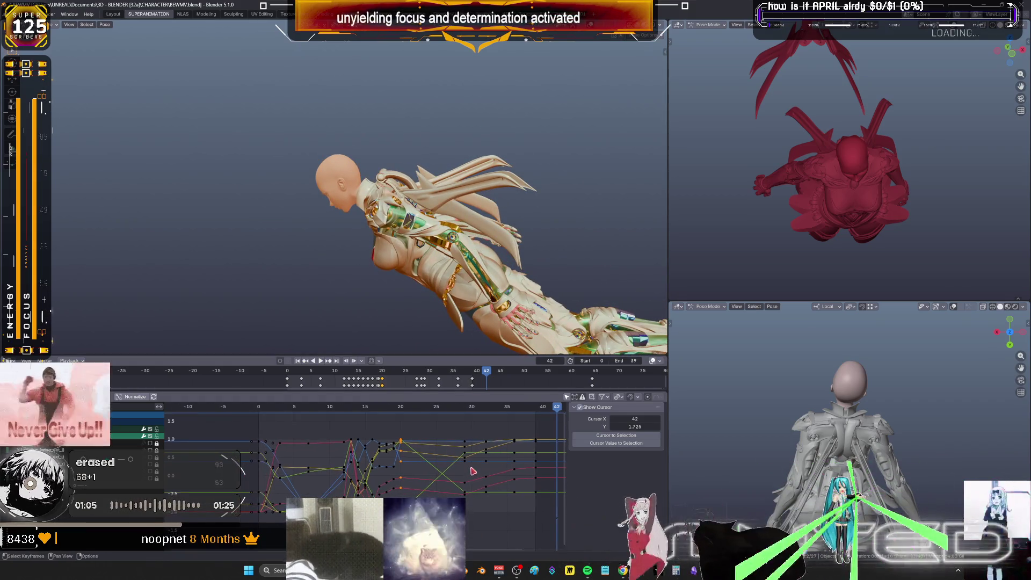
Frame the wing bone in the viewport and select every keyframe in the graph
key("shift+alt+z")
key("KP_Decimal")
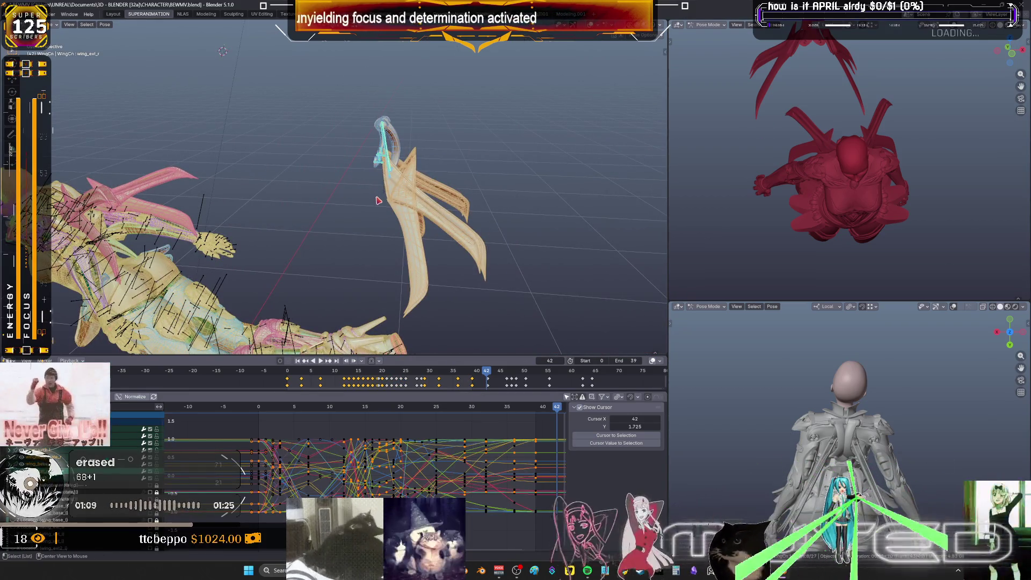
scroll(377, 201, "down", 2)
scroll(476, 452, "down", 2)
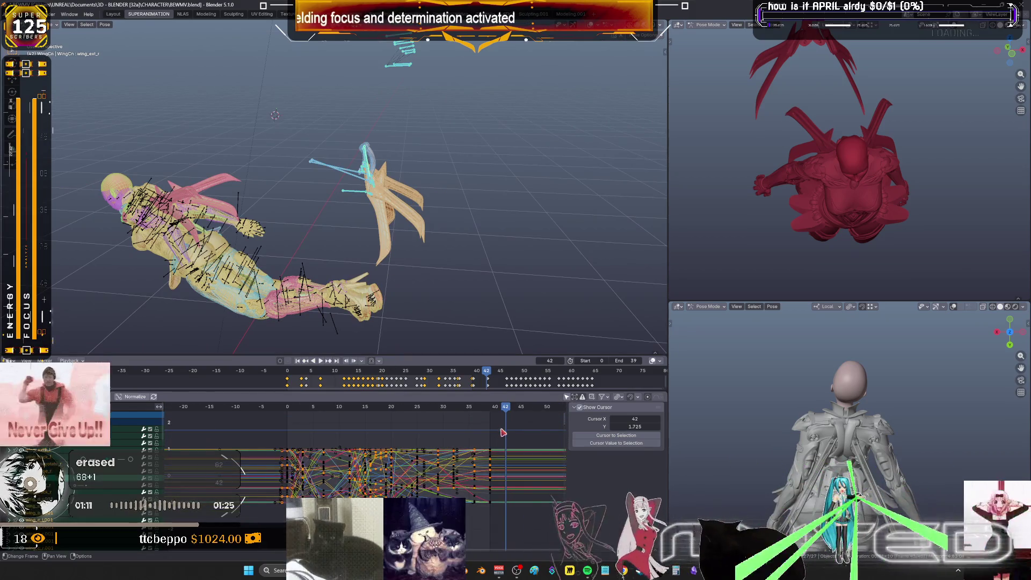
left_click(534, 529)
key("a")
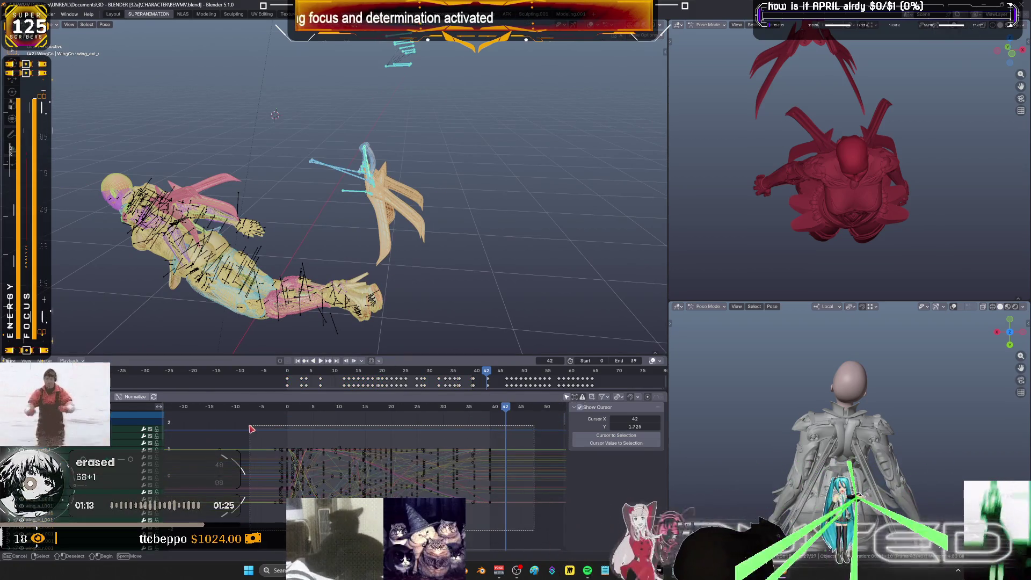
Maximize the Graph Editor and frame all F-curves with Home
left_click(102, 396)
mouse_move(161, 413)
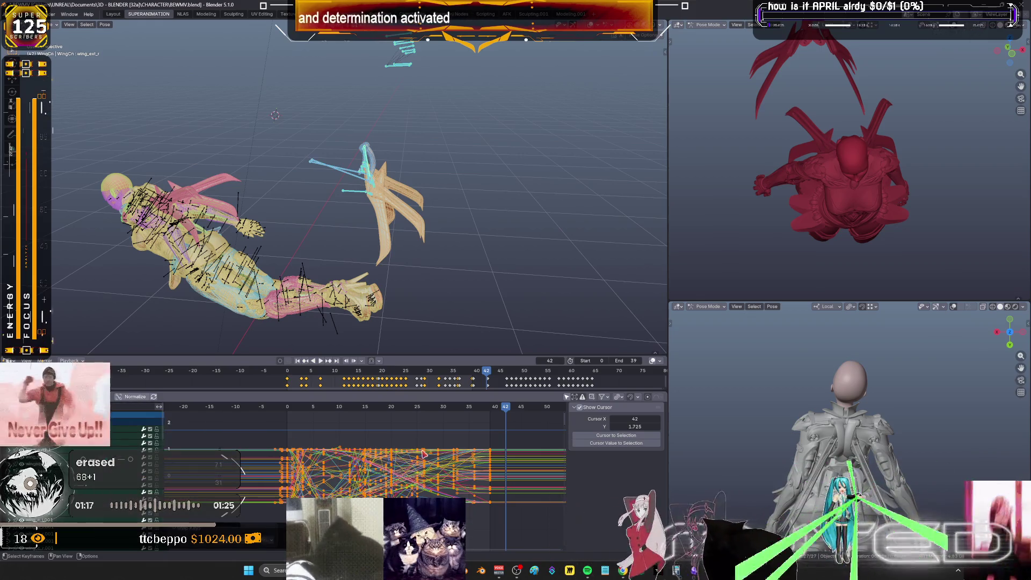
key("ctrl+space")
scroll(724, 323, "down", 2)
key("Home")
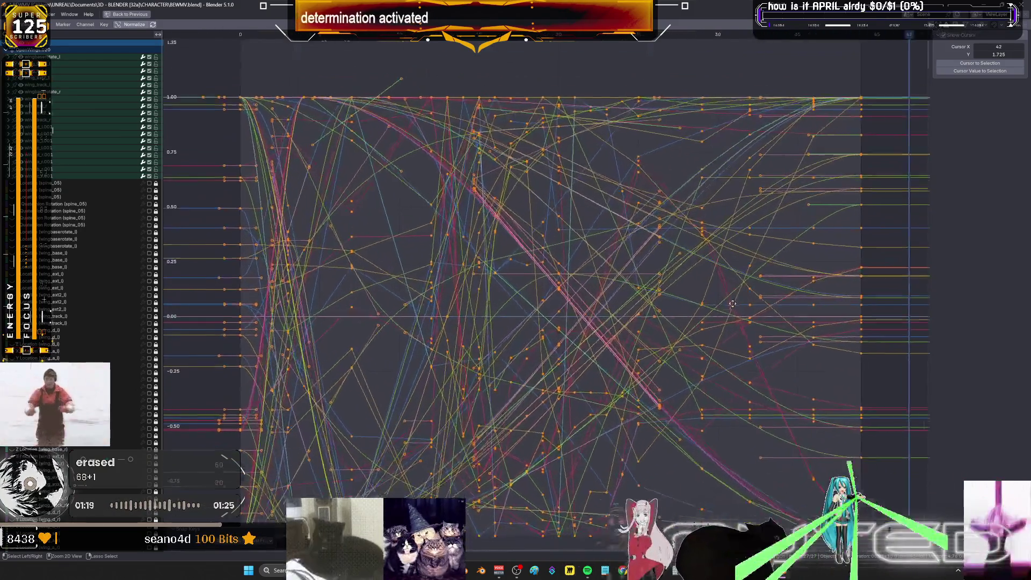
Set the current frame to 24 and select the green F-curve jumping to 1.0 near frame 20
left_click(730, 34)
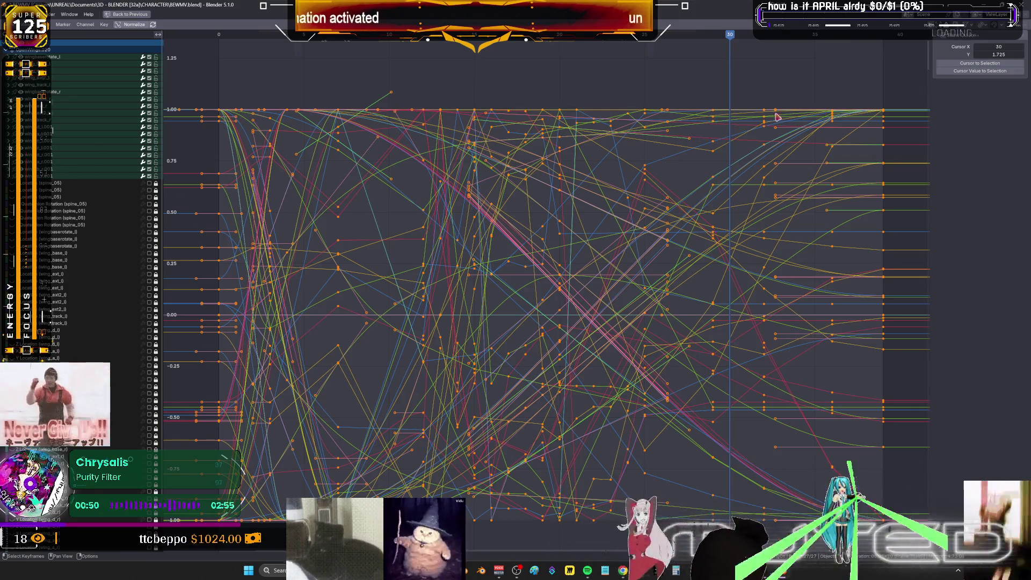
left_click(627, 36)
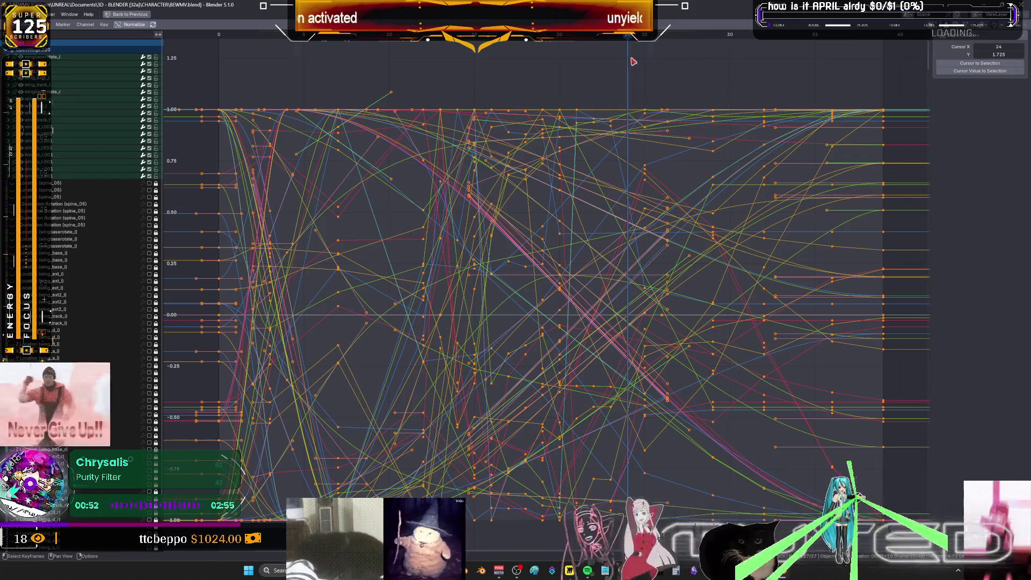
left_click(629, 118)
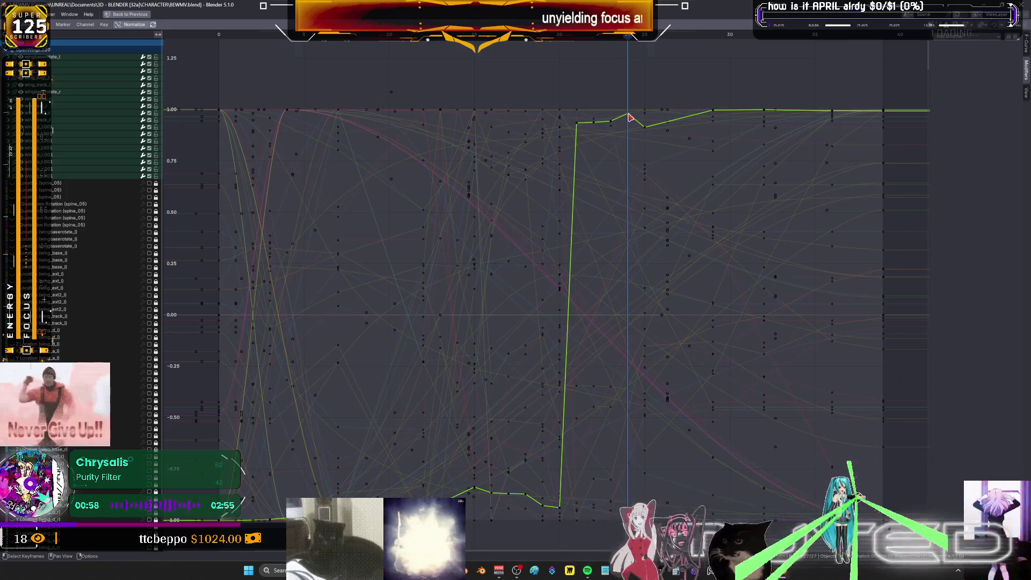
scroll(77, 332, "down", 3)
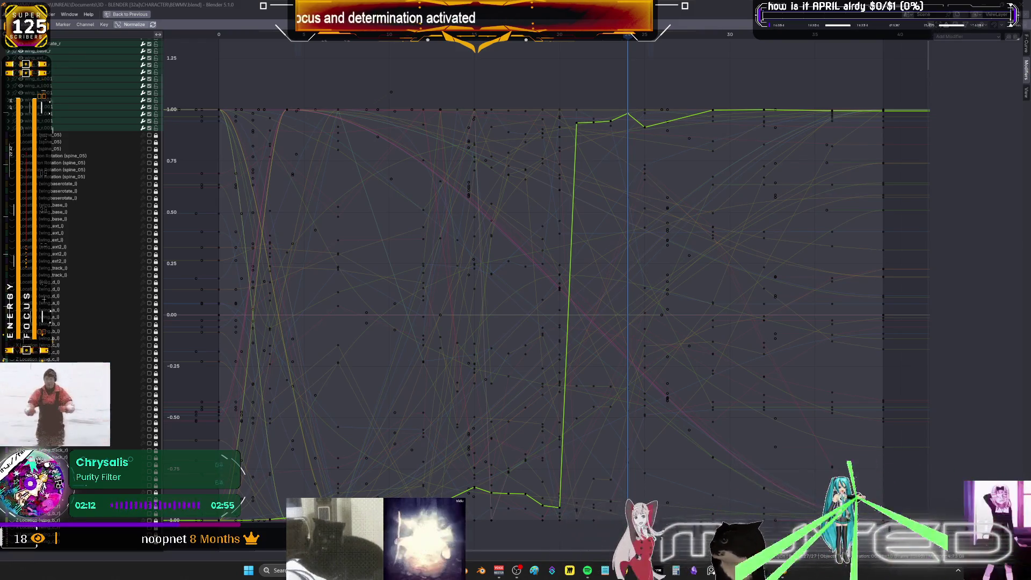
middle_click_drag(460, 313, 462, 339)
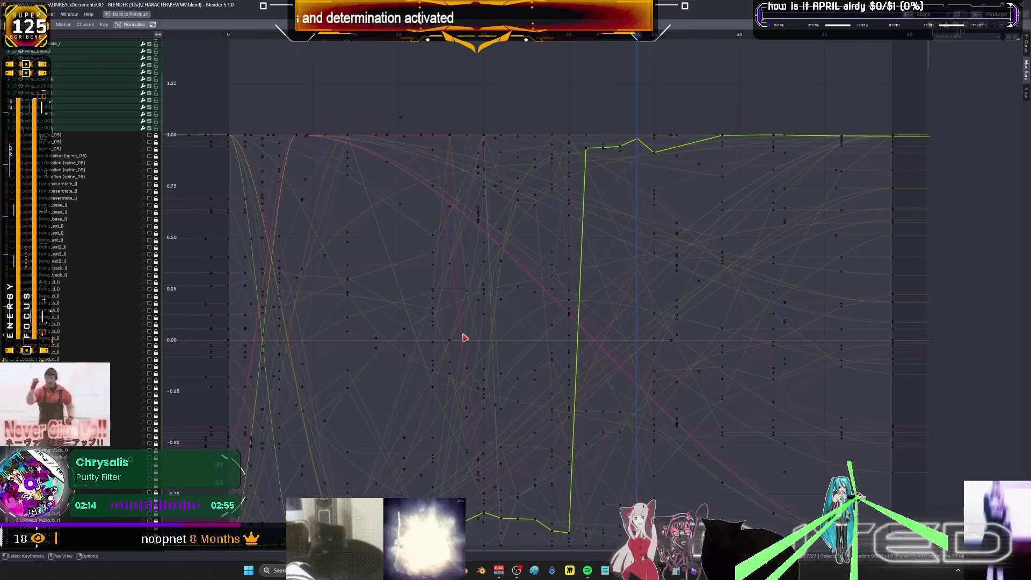
At frame 25 in the multi-view layout, start the Breakdowner (Shift+E) on the wing pose
key("ctrl+space")
mouse_move(424, 408)
left_mouse_down()
mouse_move(221, 431)
mouse_move(551, 449)
mouse_move(384, 457)
mouse_move(449, 466)
mouse_move(415, 473)
mouse_move(499, 483)
mouse_move(377, 483)
mouse_move(494, 479)
mouse_move(422, 476)
left_mouse_up()
mouse_move(472, 269)
middle_mouse_down()
mouse_move(465, 182)
mouse_move(350, 184)
mouse_move(400, 211)
middle_mouse_up()
key("b")
key("ctrl+space")
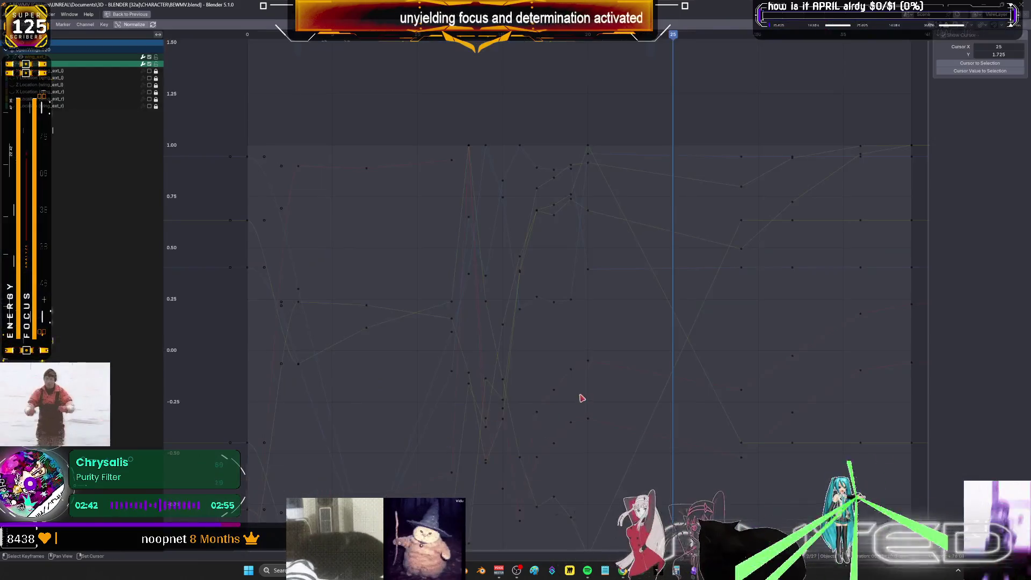
key("ctrl+space")
mouse_move(569, 231)
middle_mouse_down()
mouse_move(559, 216)
mouse_move(414, 233)
middle_mouse_up()
key("shift+e")
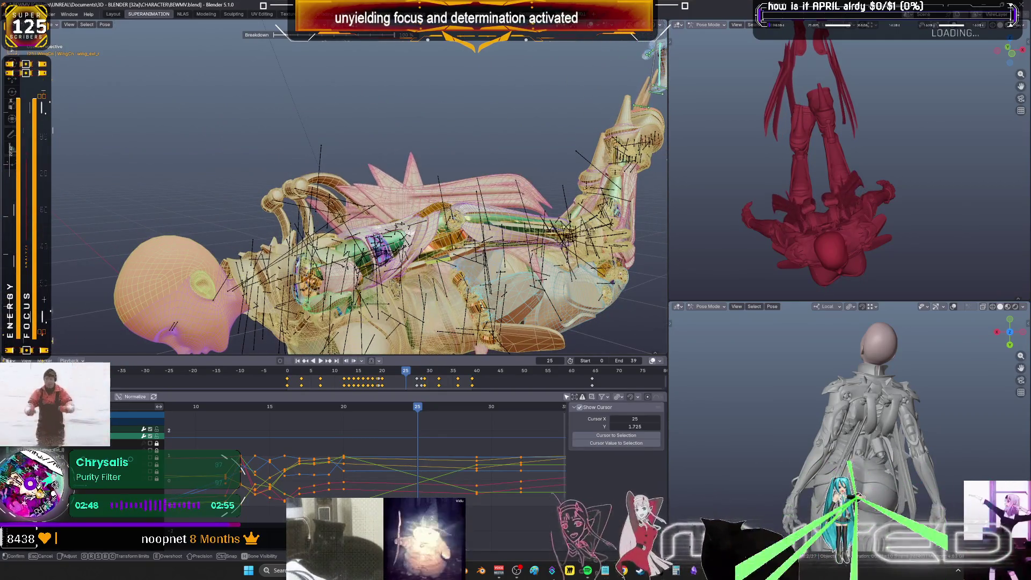
Confirm and keyframe the breakdown wing pose, then move back to frame 19
left_click(435, 236)
key("k")
mouse_move(419, 407)
left_mouse_down()
mouse_move(329, 403)
mouse_move(502, 426)
mouse_move(299, 436)
left_mouse_up()
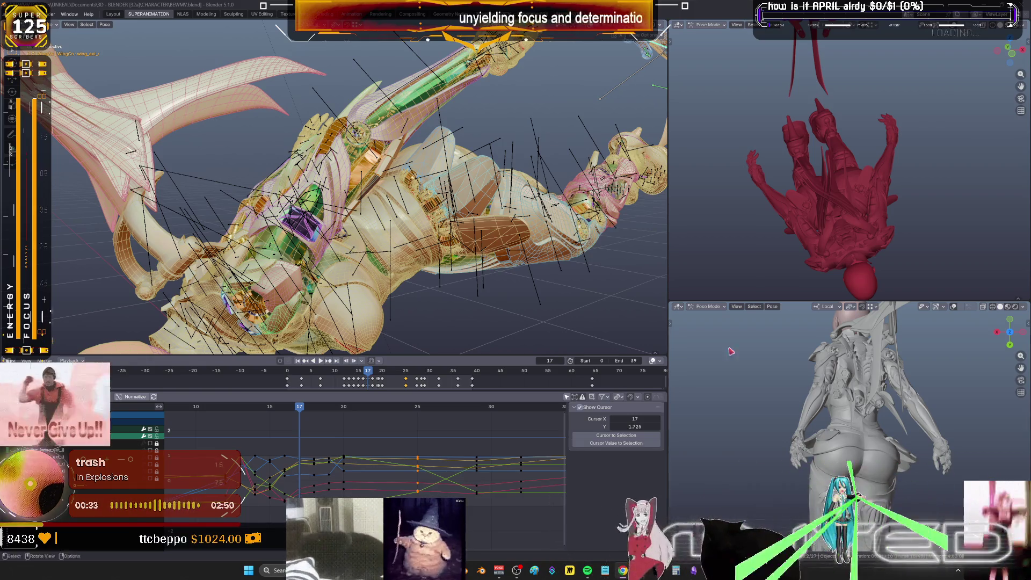
scroll(430, 210, "down", 5)
mouse_move(430, 210)
middle_mouse_down()
mouse_move(470, 154)
mouse_move(430, 193)
middle_mouse_up()
key("shift+alt+z")
scroll(335, 438, "down", 2)
scroll(336, 437, "up", 5, "ctrl")
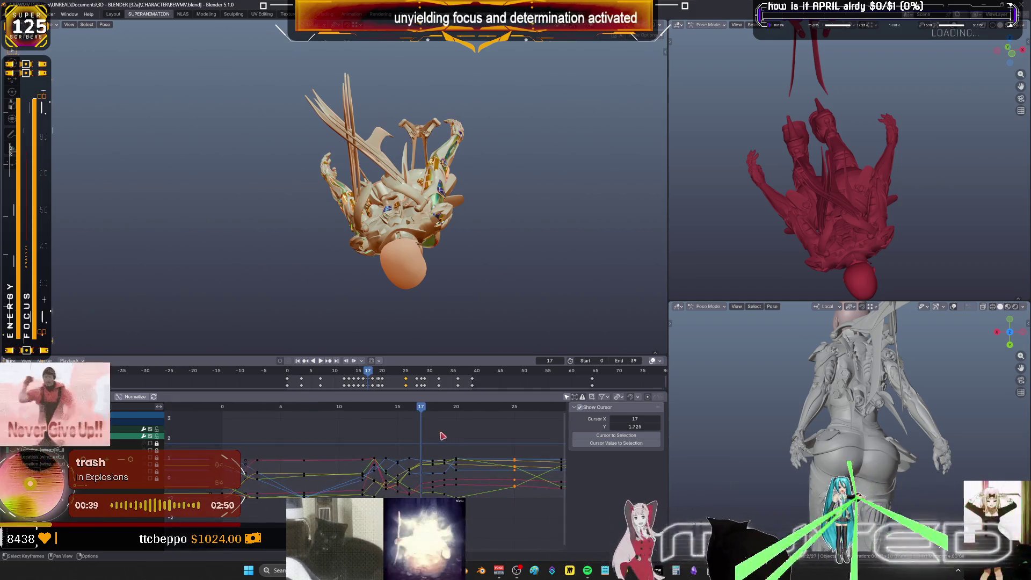
Play the animation, inspect the stretched curves, and set the frame to 16
key("space")
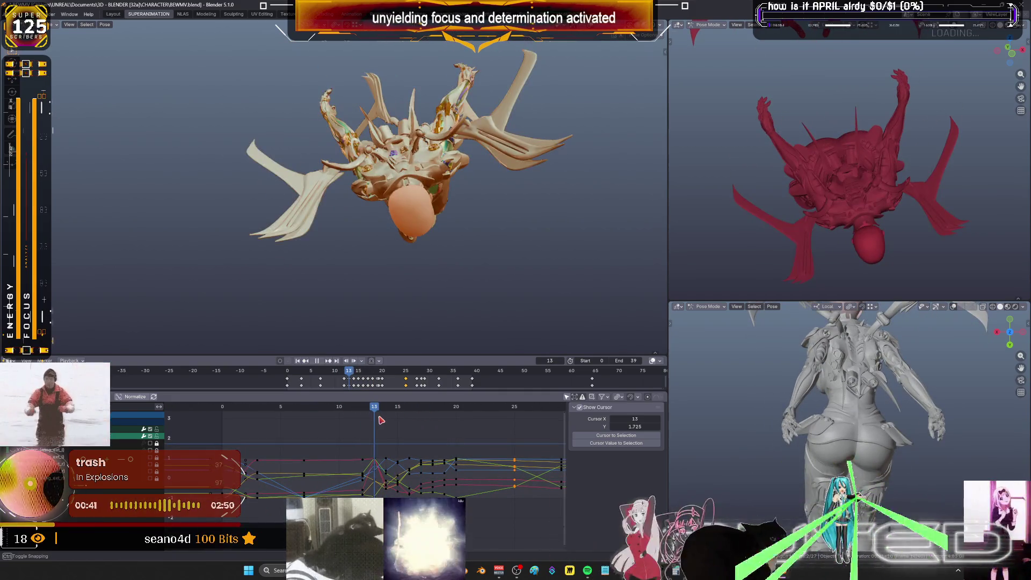
key("space")
key("shift+alt+z")
mouse_move(476, 246)
middle_mouse_down()
mouse_move(488, 218)
mouse_move(494, 226)
middle_mouse_up()
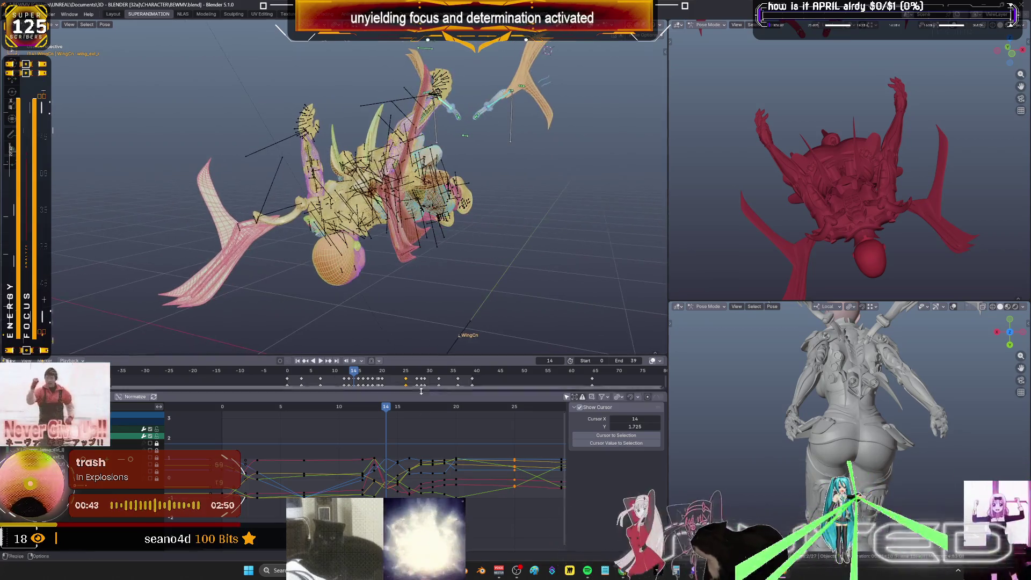
key("ctrl+space")
mouse_move(690, 333)
middle_mouse_down("ctrl")
mouse_move(568, 340)
mouse_move(572, 317)
mouse_move(535, 256)
middle_mouse_up("ctrl")
left_click(472, 54)
key("ctrl+space")
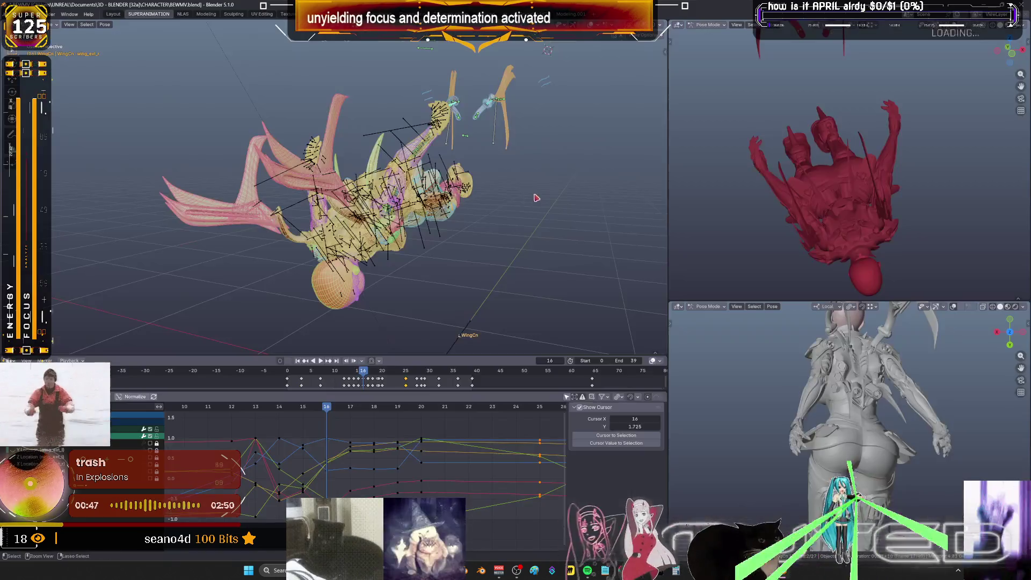
Play from frame 16, stop at frame 15, and orbit in close to the wings
key("space")
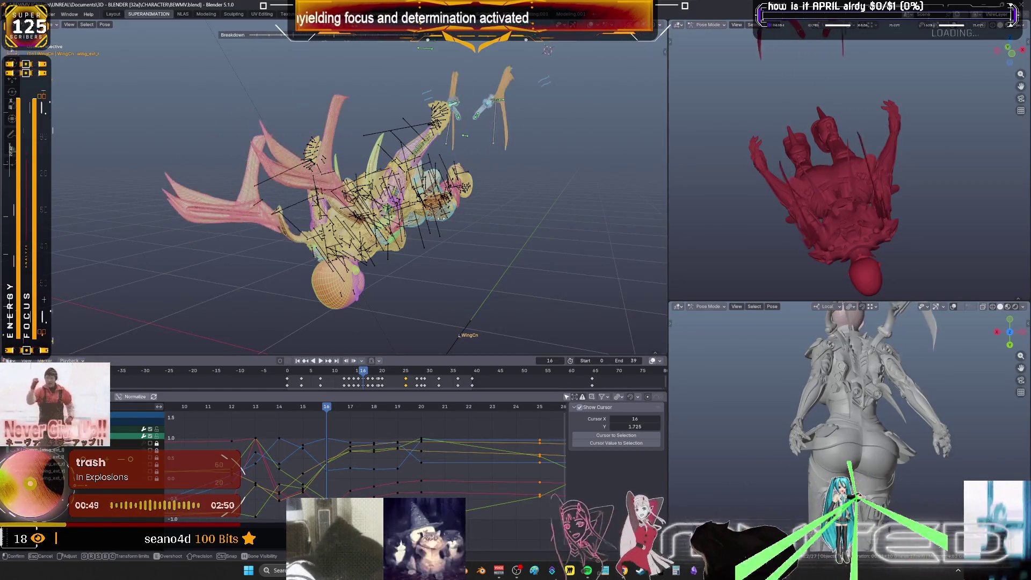
key("Escape")
key("space")
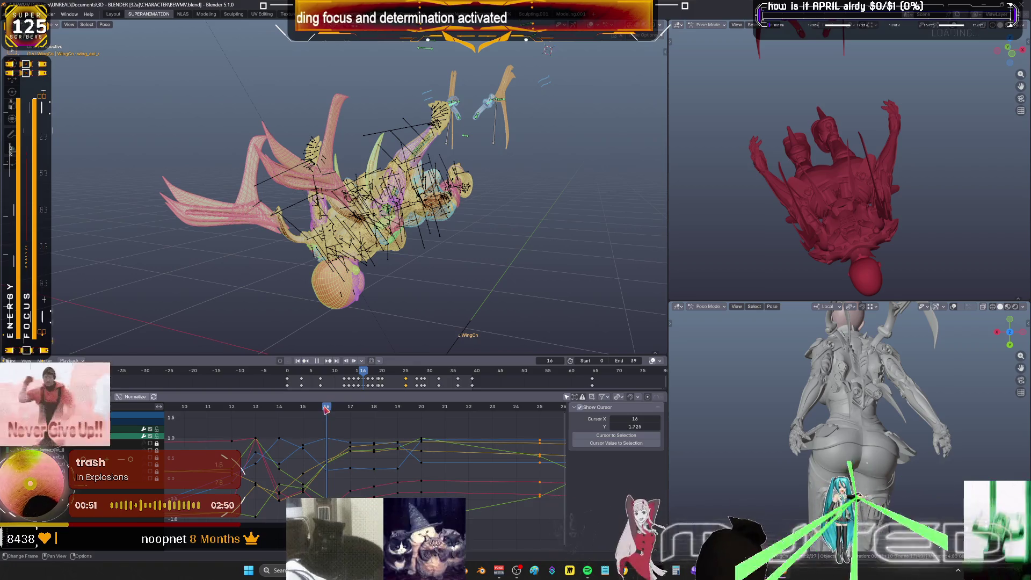
left_click(327, 413)
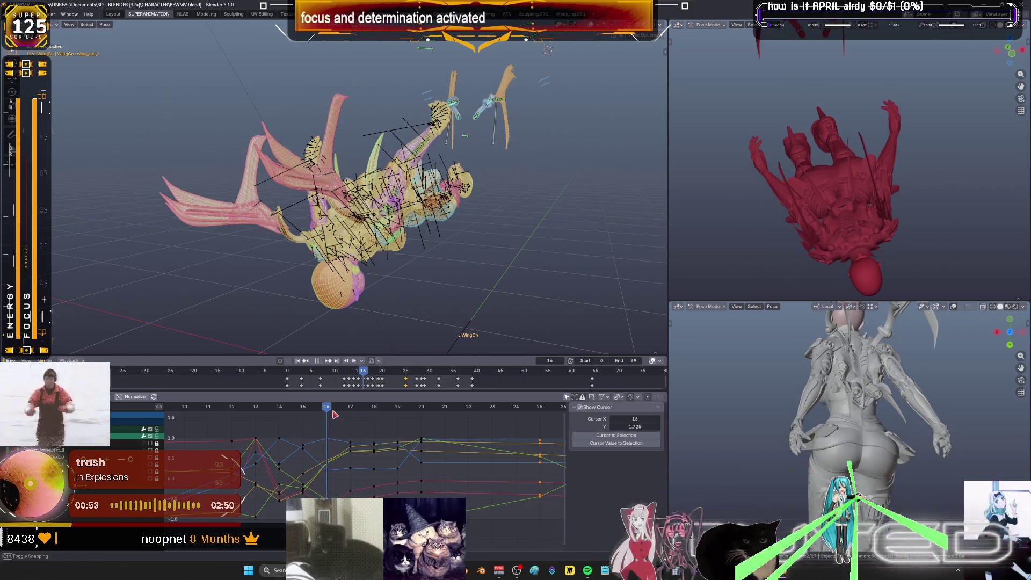
key("space")
middle_click_drag(376, 241, 420, 210)
scroll(420, 209, "up", 3)
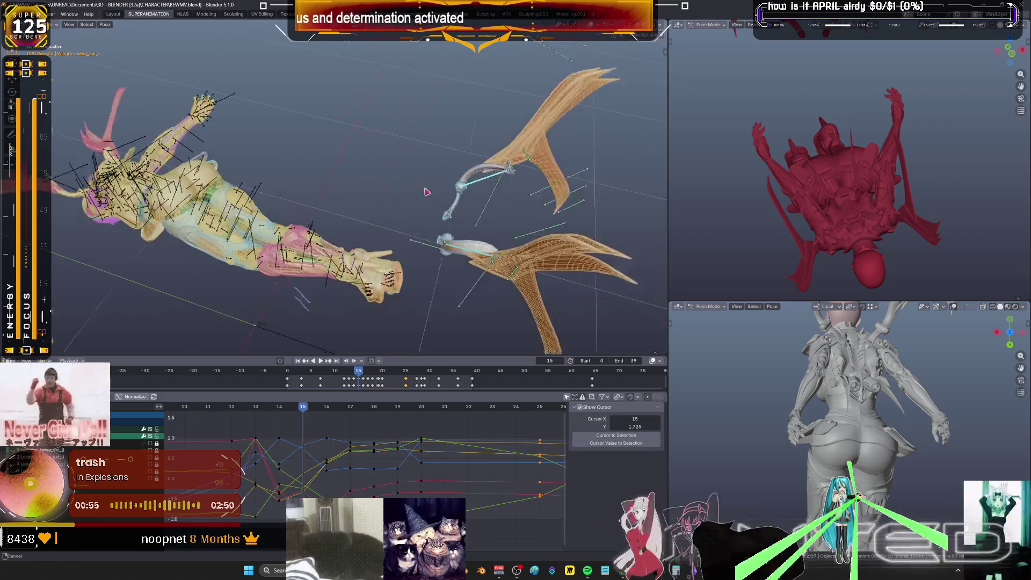
Try the Breakdowner on the wing at frame 16, then step back to frame 15
key("space")
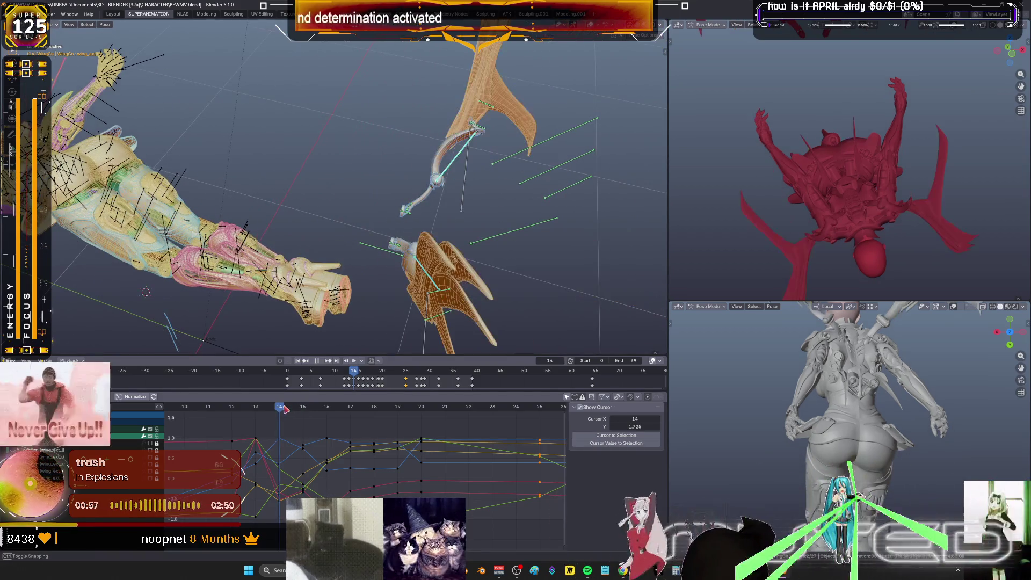
mouse_move(303, 410)
left_mouse_down()
mouse_move(326, 412)
mouse_move(256, 408)
mouse_move(346, 412)
mouse_move(338, 413)
left_mouse_up()
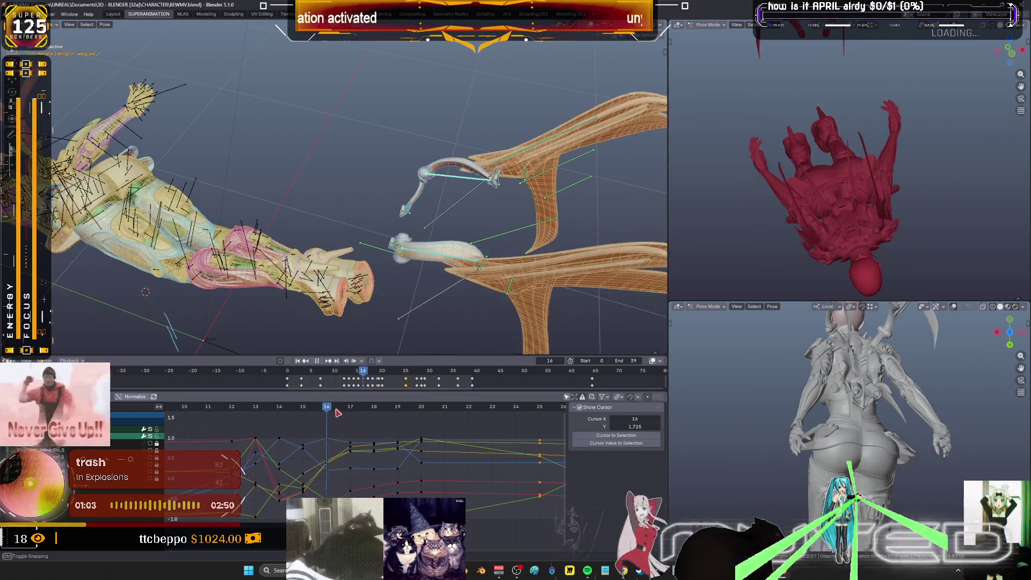
key("shift+e")
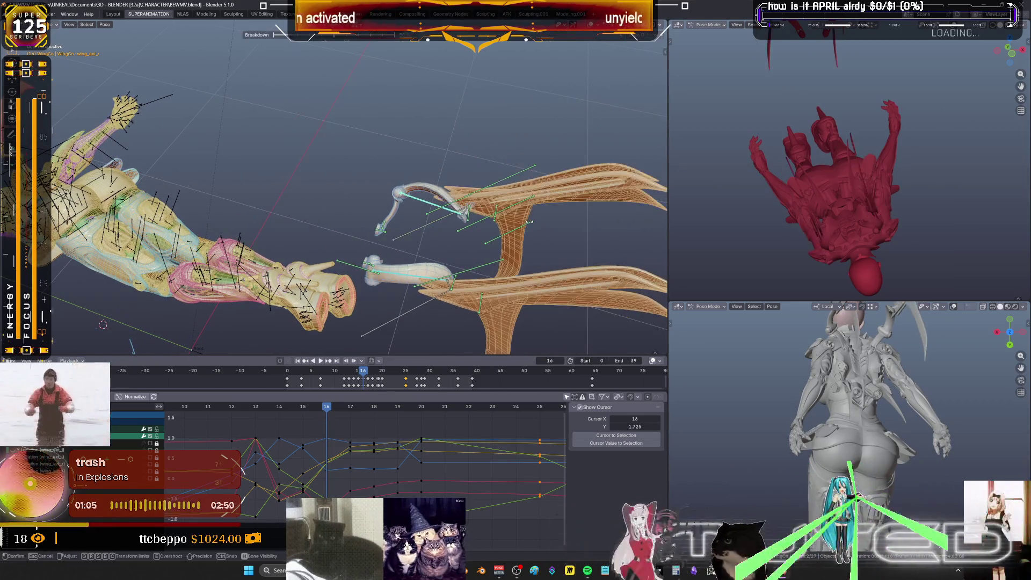
left_click(472, 240)
right_click(471, 241)
left_click(472, 240)
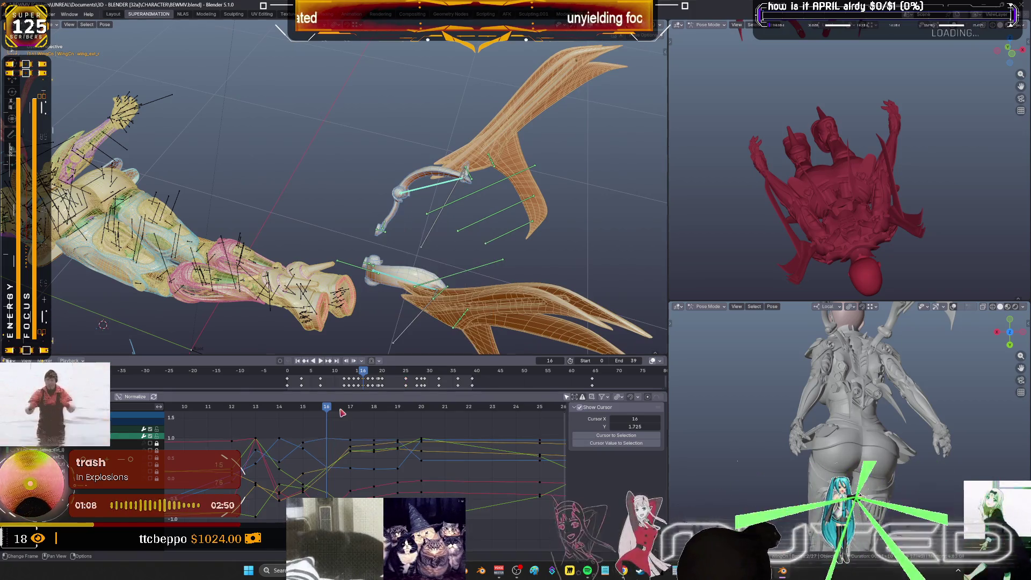
left_click(313, 408)
At frame 15, blend the wing pose with the Breakdowner and insert Rotation keyframes
key("shift+e")
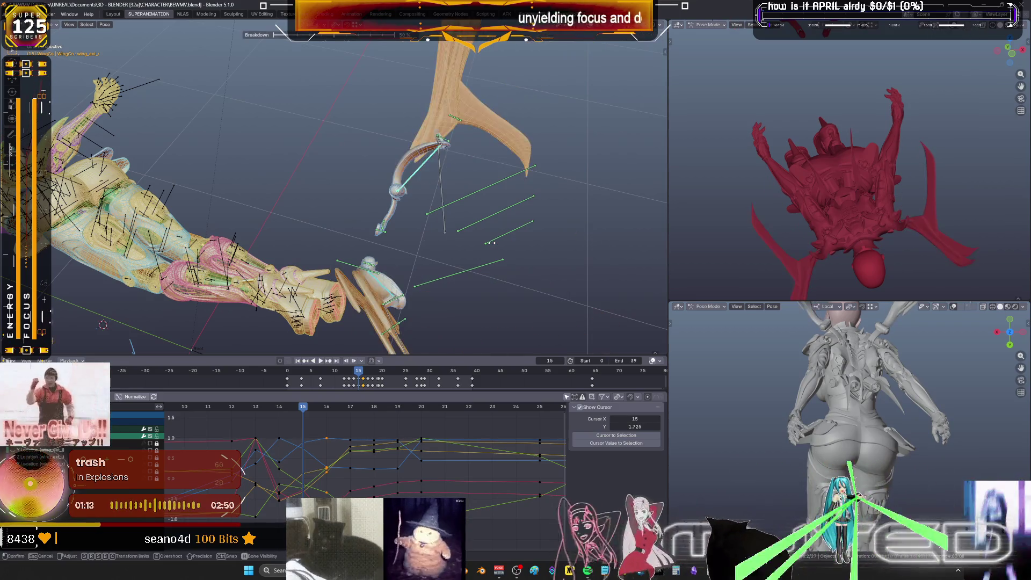
left_click(525, 287)
key("k")
key("Return")
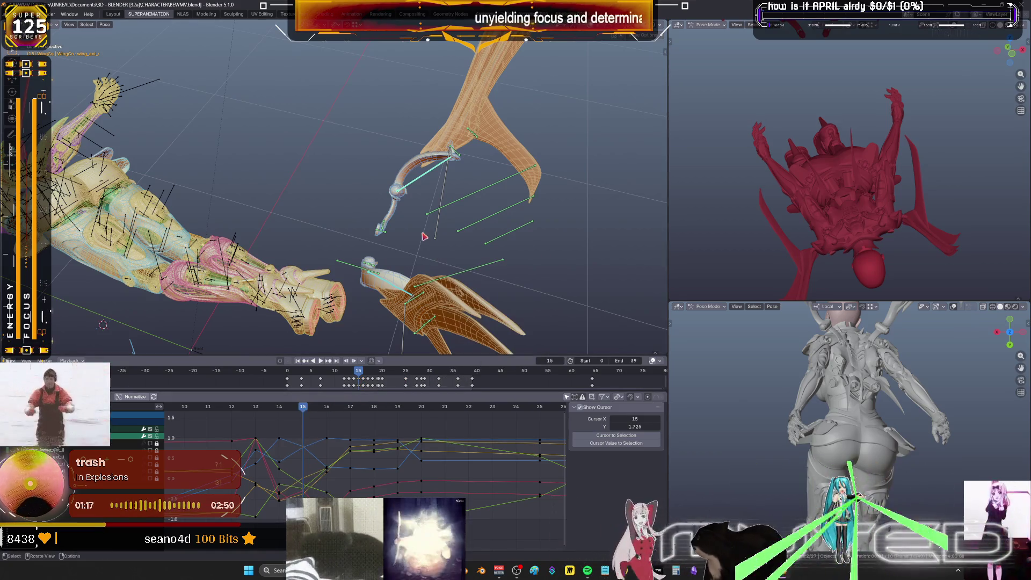
key("k")
key("Return")
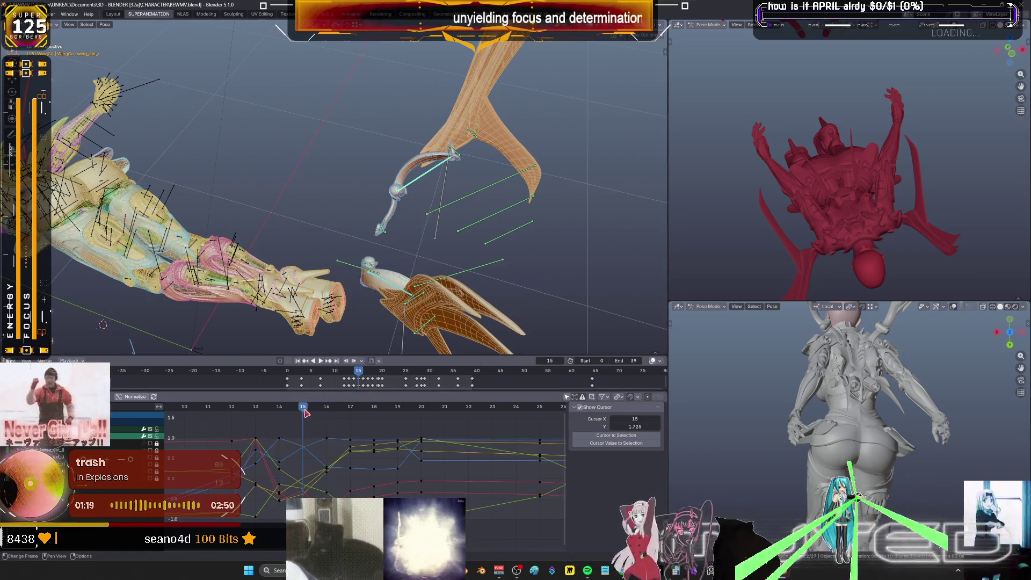
Maximize the 3D view and scrub frames 11–24 to preview the blended wing motion
key("Left")
scroll(412, 263, "down", 4)
middle_click_drag(411, 263, 349, 239)
scroll(333, 228, "up", 4)
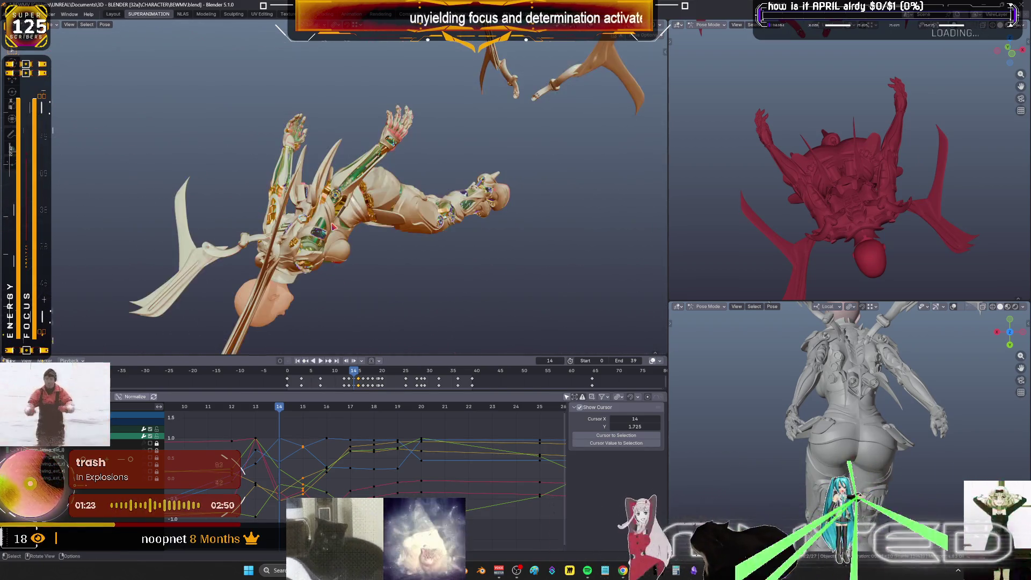
key("ctrl+space")
scroll(426, 282, "up", 3)
middle_click_drag(426, 281, 426, 281)
mouse_move(426, 281)
left_mouse_down()
mouse_move(497, 306)
mouse_move(436, 281)
left_mouse_up()
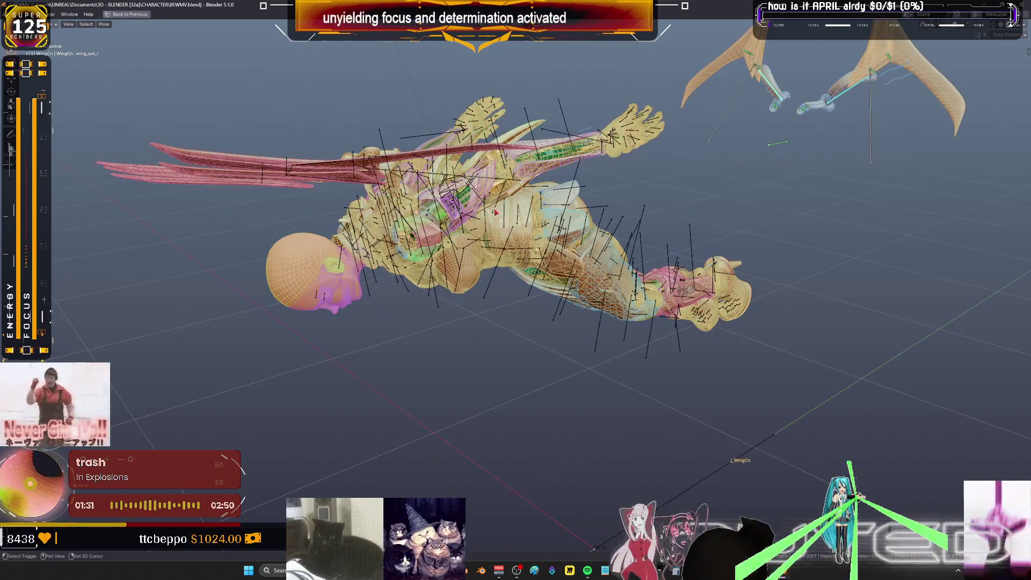
middle_click_drag(436, 282, 486, 262)
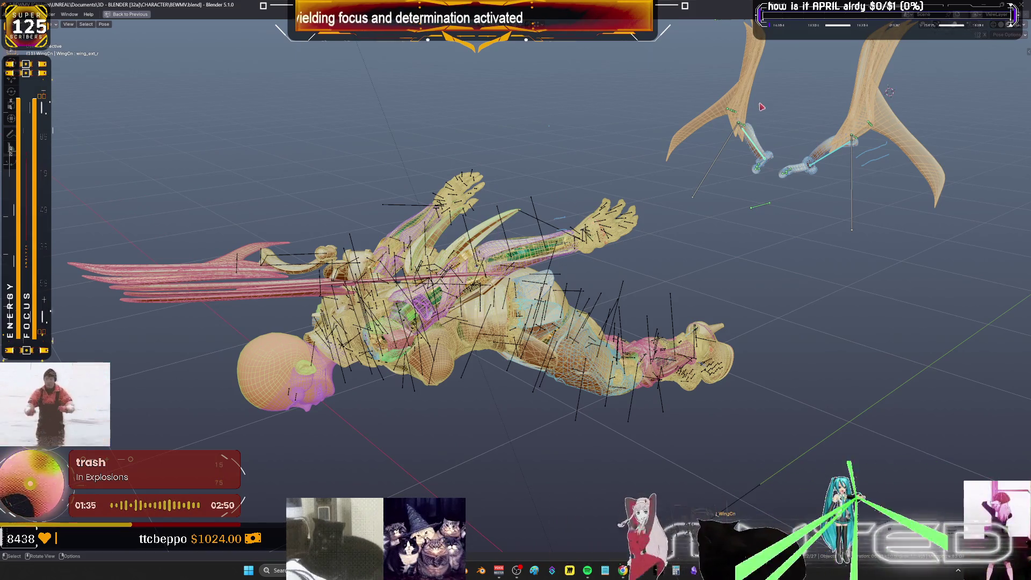
Box-select the wing bones and orbit to bring the body into view
left_click(791, 150)
mouse_move(795, 247)
left_mouse_down()
mouse_move(725, 181)
mouse_move(692, 169)
left_mouse_up()
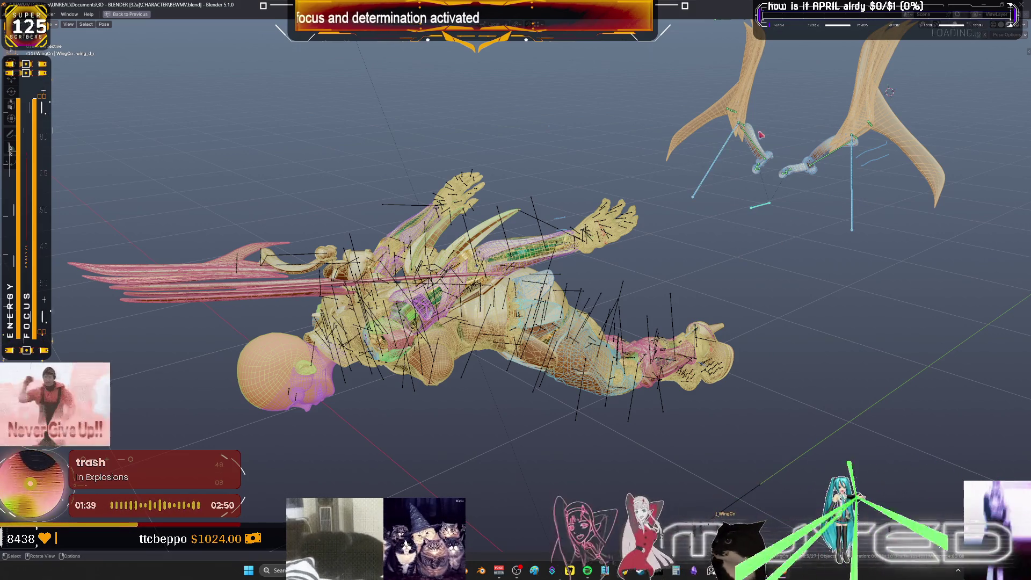
scroll(611, 166, "up", 5)
scroll(611, 166, "down", 4)
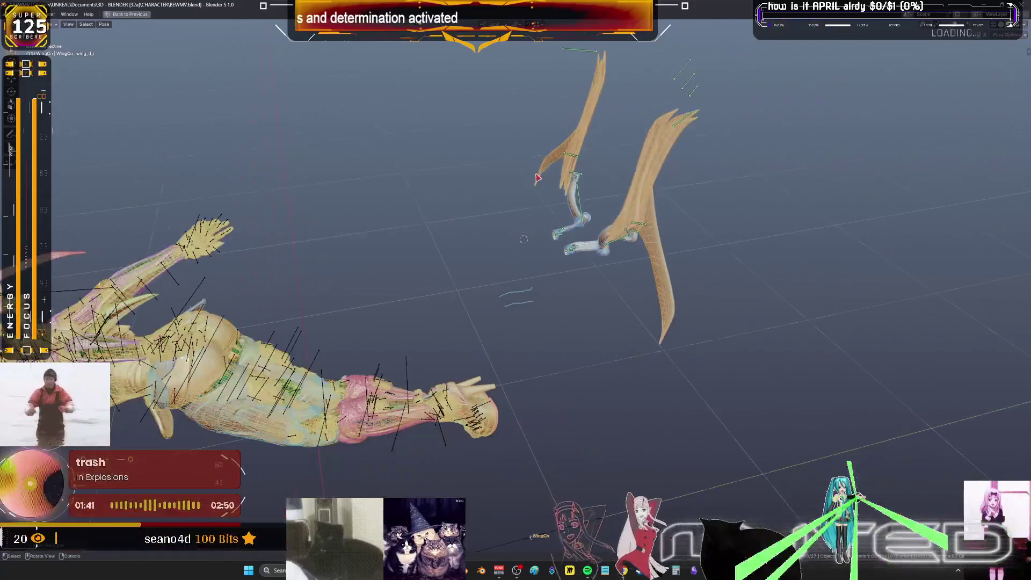
scroll(587, 141, "up", 5)
mouse_move(608, 151)
middle_mouse_down()
mouse_move(499, 214)
mouse_move(539, 159)
middle_mouse_up()
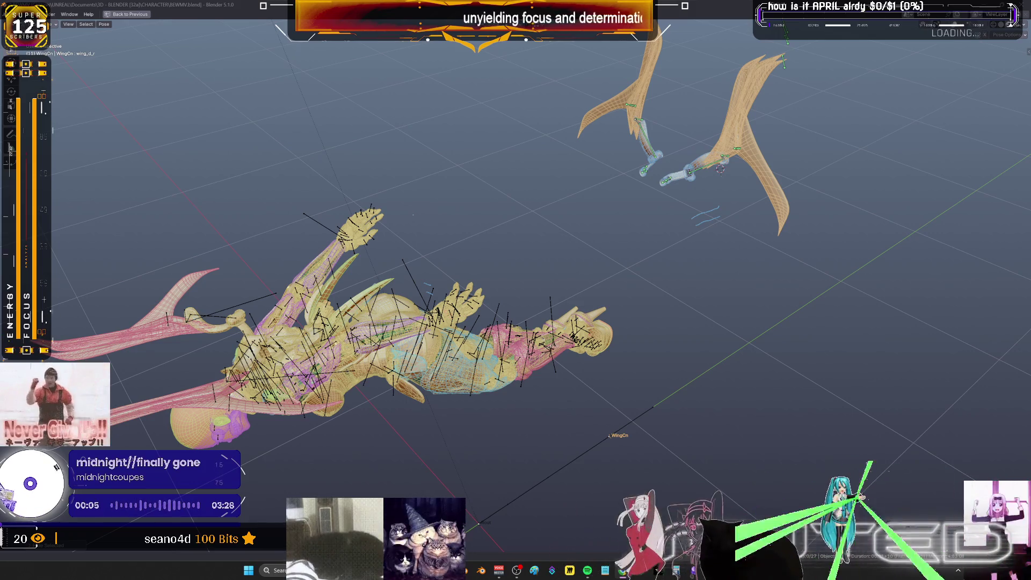
Check the shaded model, then frame and box-select the finger bone
scroll(430, 295, "down", 5)
key("shift+z")
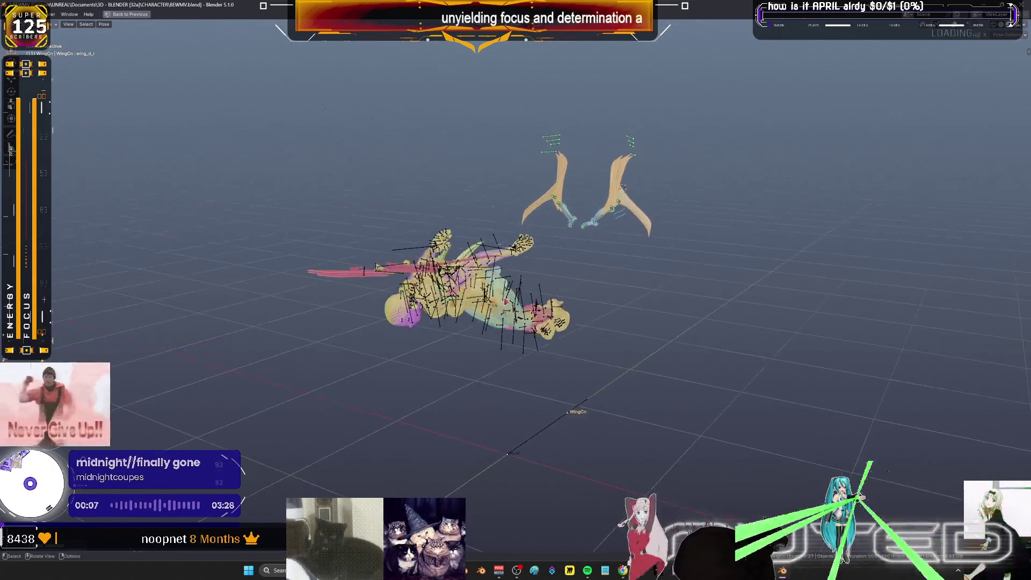
mouse_move(521, 313)
middle_mouse_down()
mouse_move(506, 323)
mouse_move(582, 358)
mouse_move(537, 358)
mouse_move(554, 359)
middle_mouse_up()
key("shift+alt+z")
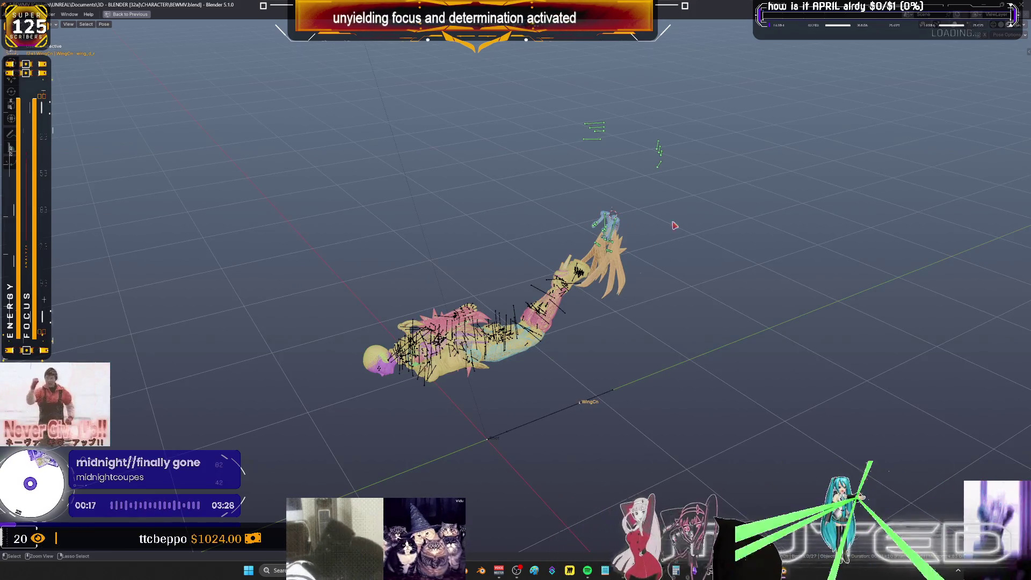
scroll(648, 223, "up", 4)
key("KP_Decimal")
key("b")
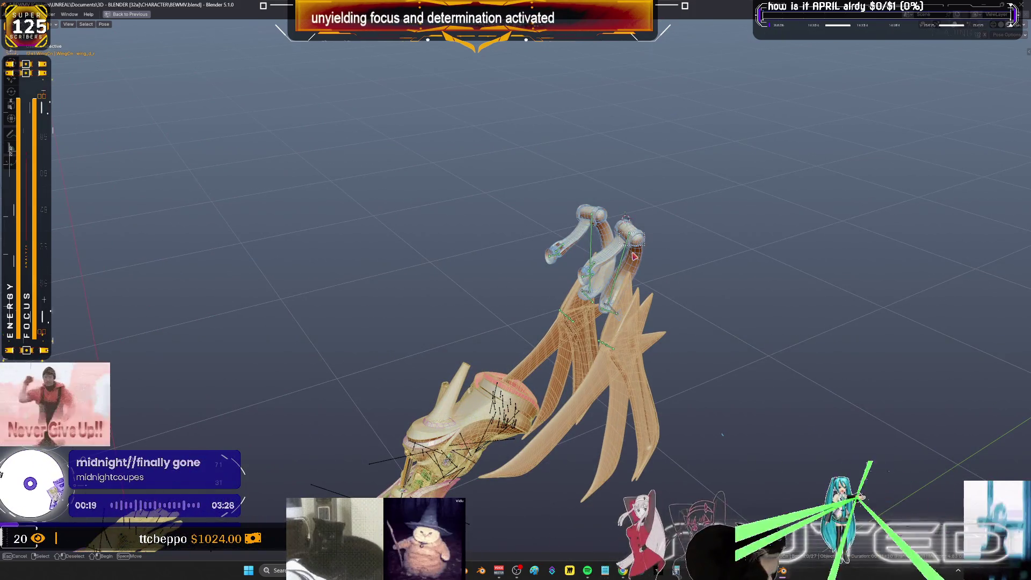
left_click_drag(634, 257, 614, 253)
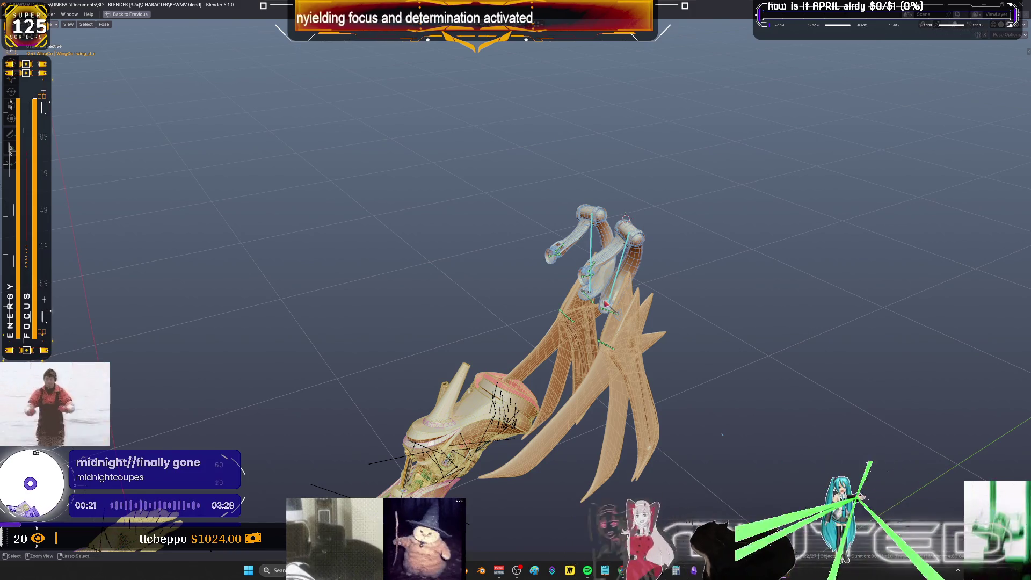
key("ctrl+space")
key("ctrl+space")
key("Home")
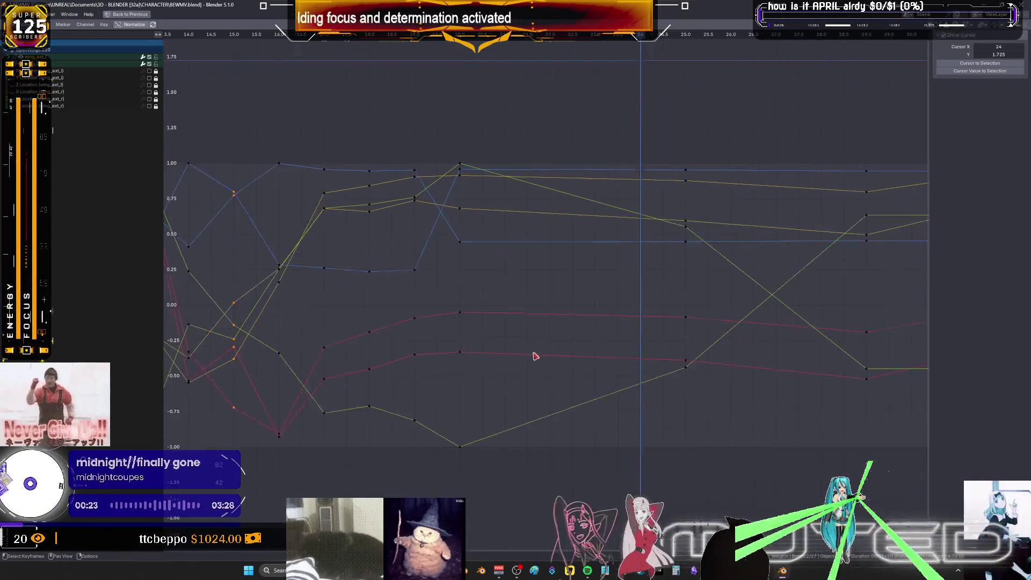
Set Cubic interpolation on the keys between frames 20 and 25 and play from frame 17
left_click_drag(704, 131, 453, 460)
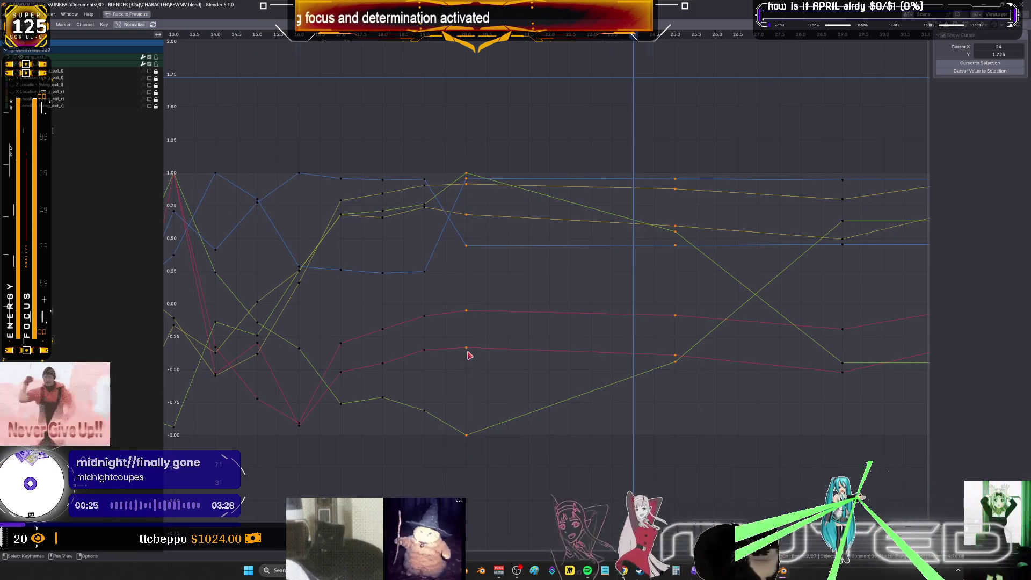
right_click(467, 349)
mouse_move(467, 349)
left_click(543, 378)
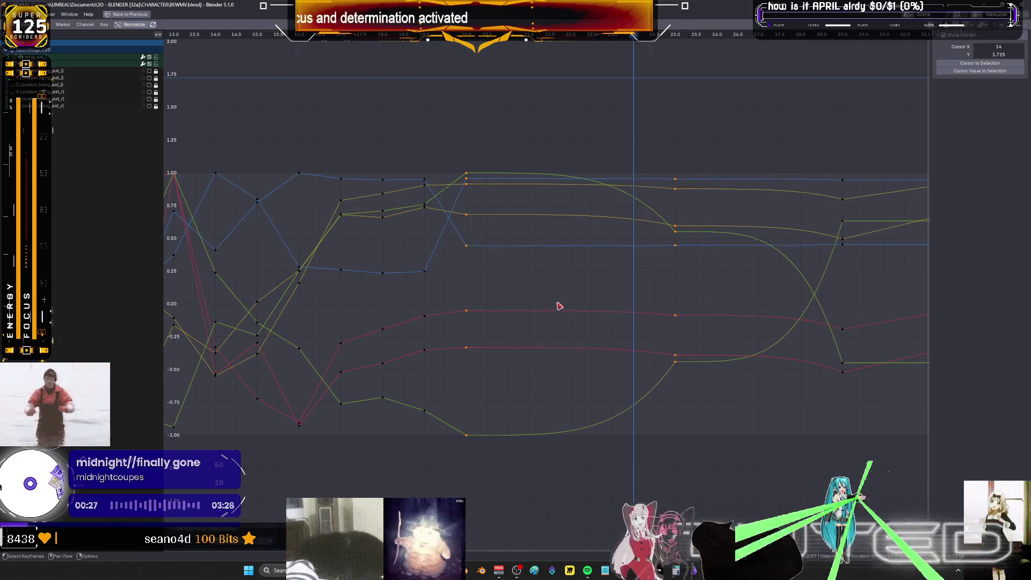
key("ctrl+space")
left_click_drag(418, 408, 252, 423)
mouse_move(299, 288)
middle_mouse_down()
mouse_move(332, 301)
mouse_move(317, 354)
middle_mouse_up()
left_click(319, 361)
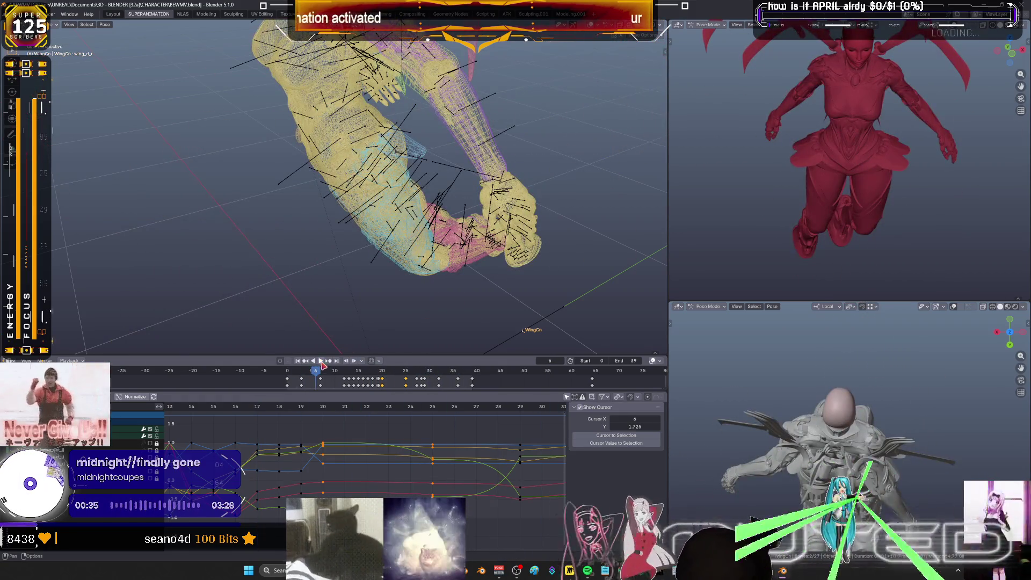
Preview the Cubic easing in a maximized solid view, then stop playback
key("ctrl+space")
key("shift+z")
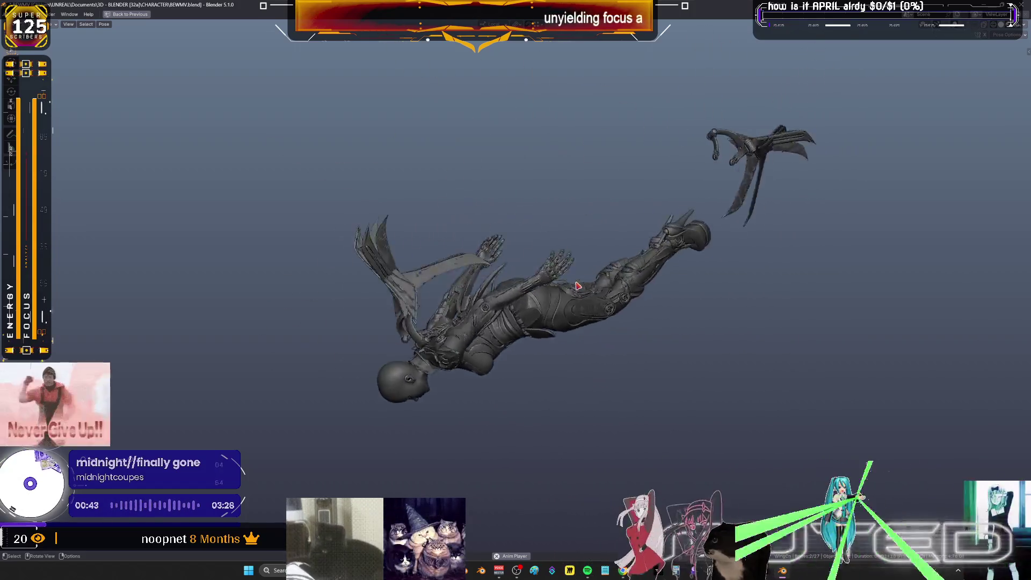
key("ctrl+space")
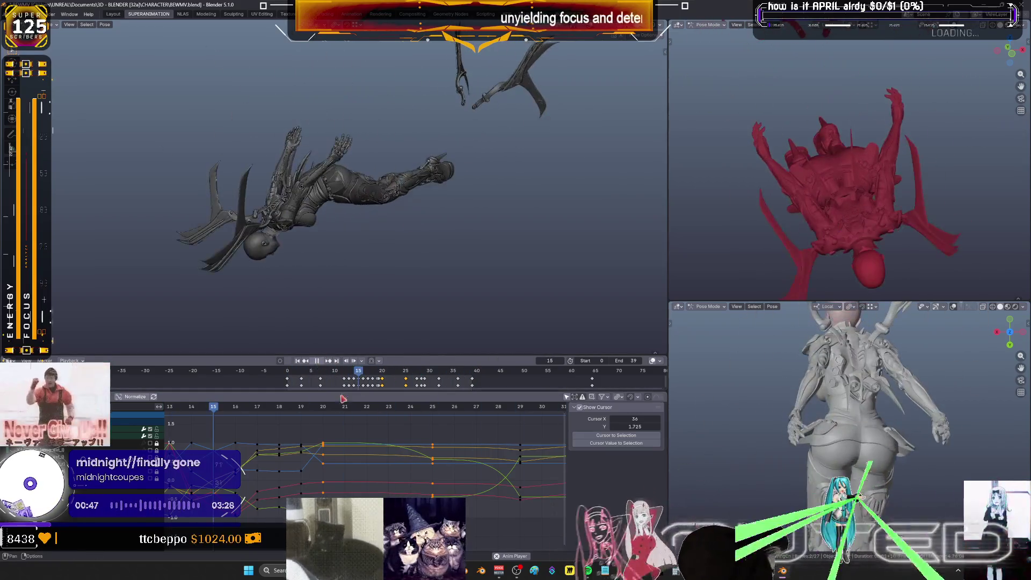
key("space")
Switch the keys to Back easing and play the animation to check it
right_click(324, 442)
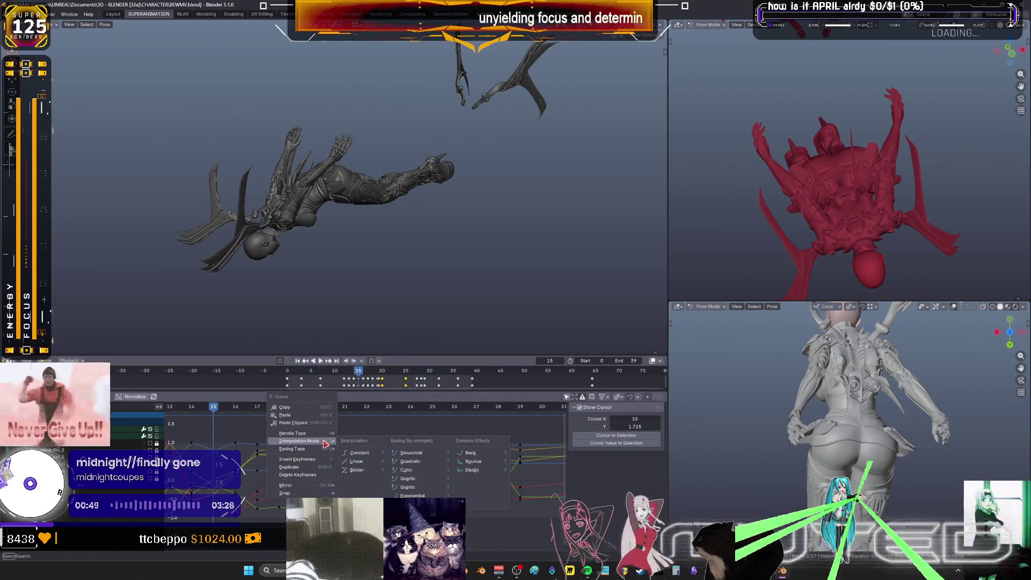
left_click(486, 453)
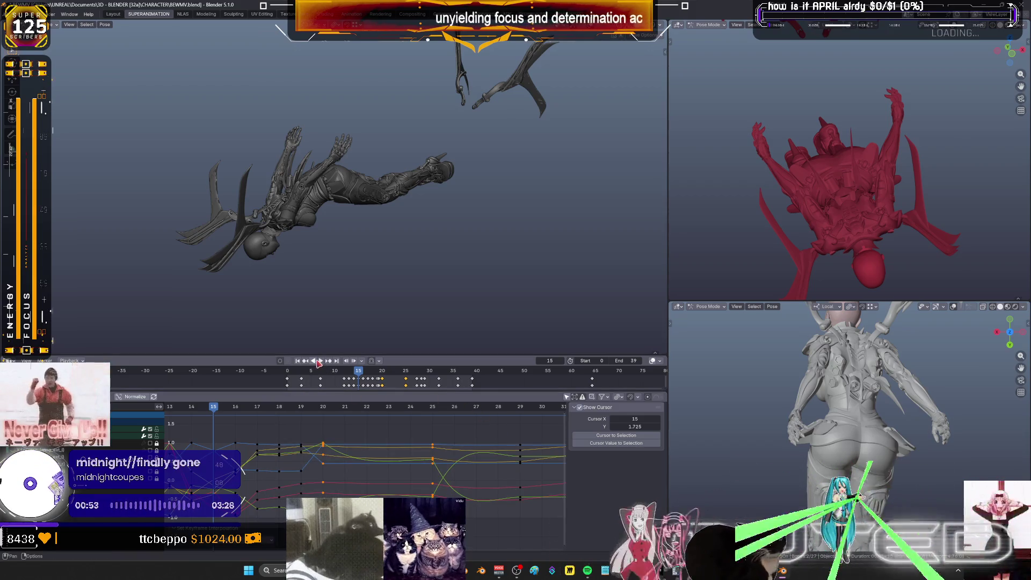
left_click(318, 363)
key("shift+alt+z")
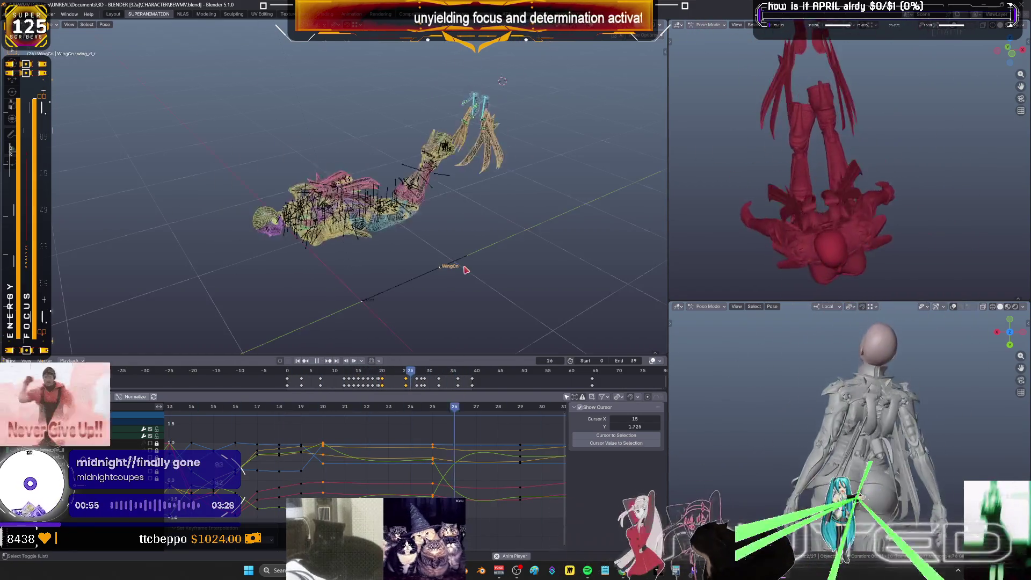
key("ctrl+alt+space")
key("shift+alt+z")
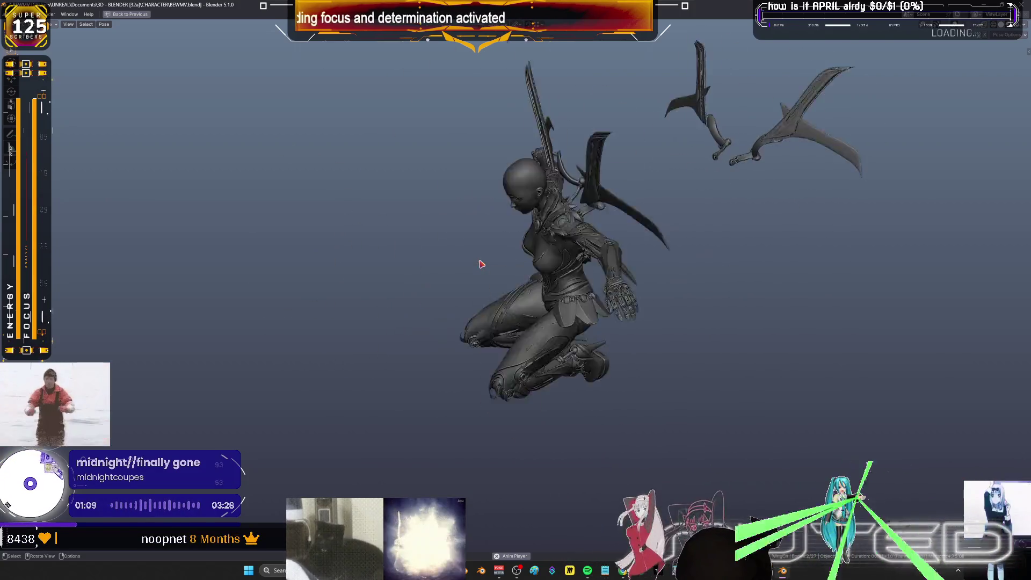
key("ctrl+space")
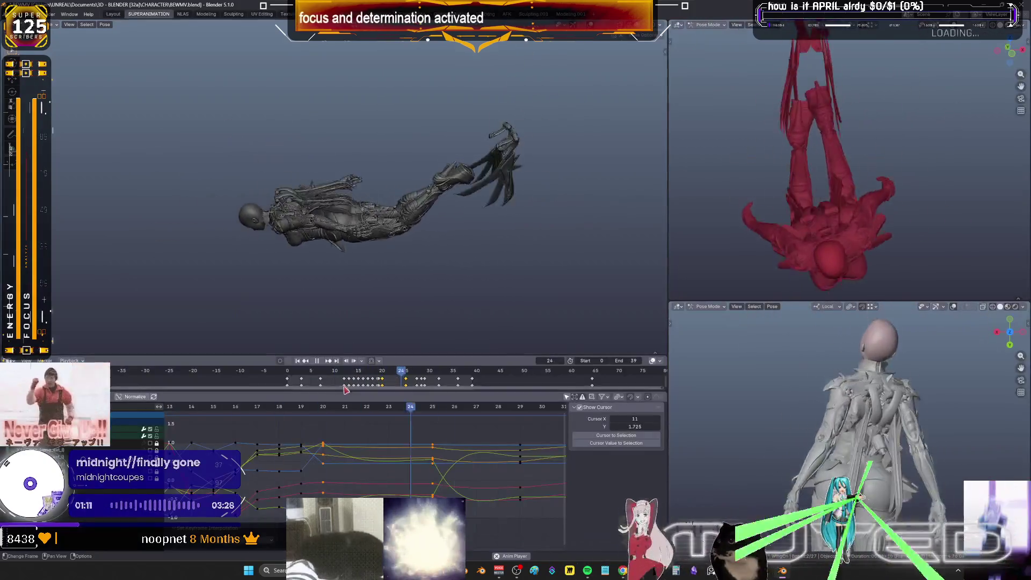
Turn overlays on, rotate and select a wing bone, and orbit in close to it
middle_click_drag(331, 237, 350, 179)
key("shift+alt+z")
scroll(396, 158, "up", 3)
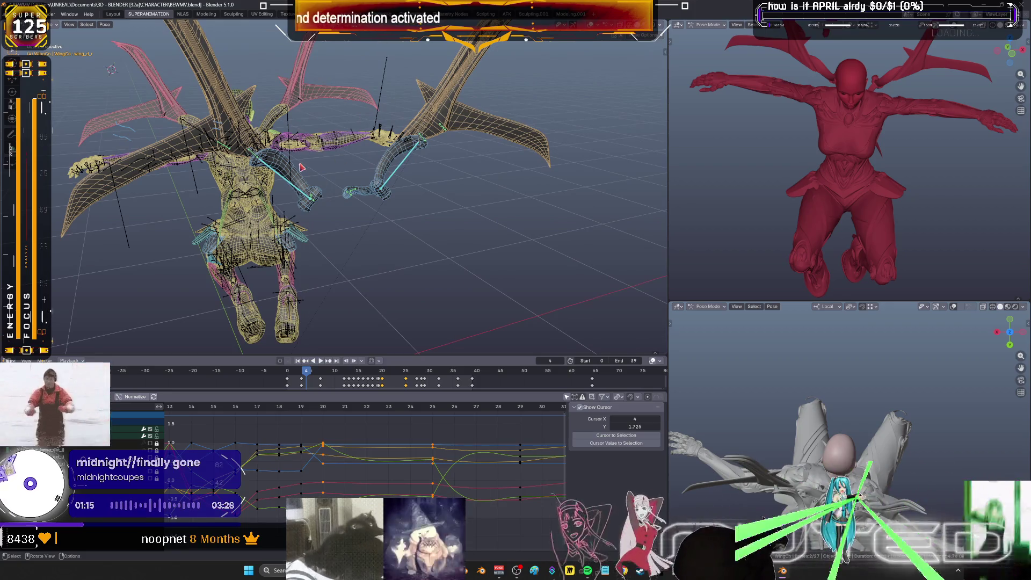
key("r")
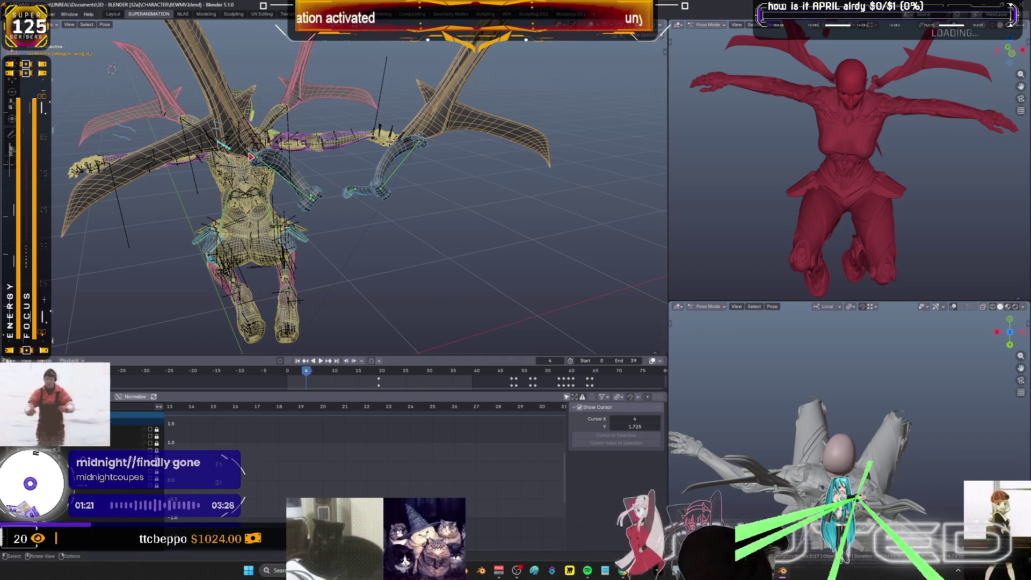
left_click(317, 156)
middle_click_drag(317, 156, 459, 182)
scroll(459, 182, "up", 5)
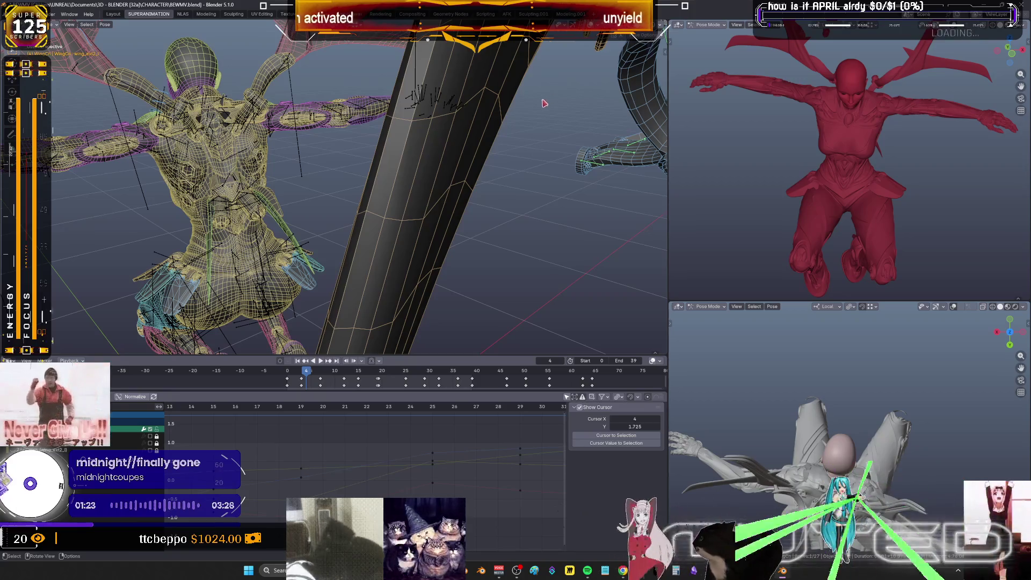
middle_click_drag(417, 221, 460, 175)
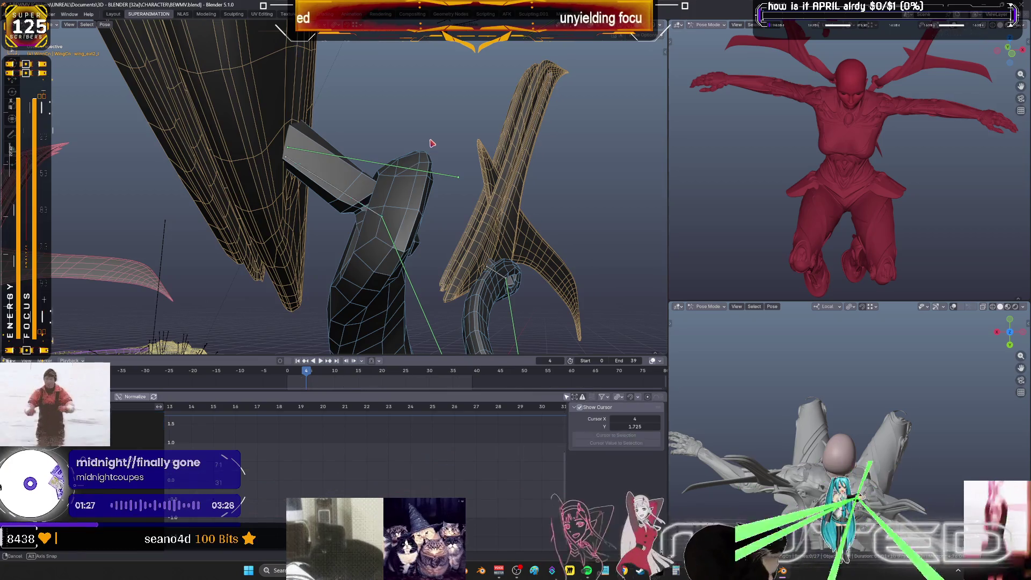
Orbit around the pink wing mesh, zoom out to the whole character, and switch to wireframe
middle_click_drag(432, 143, 417, 142)
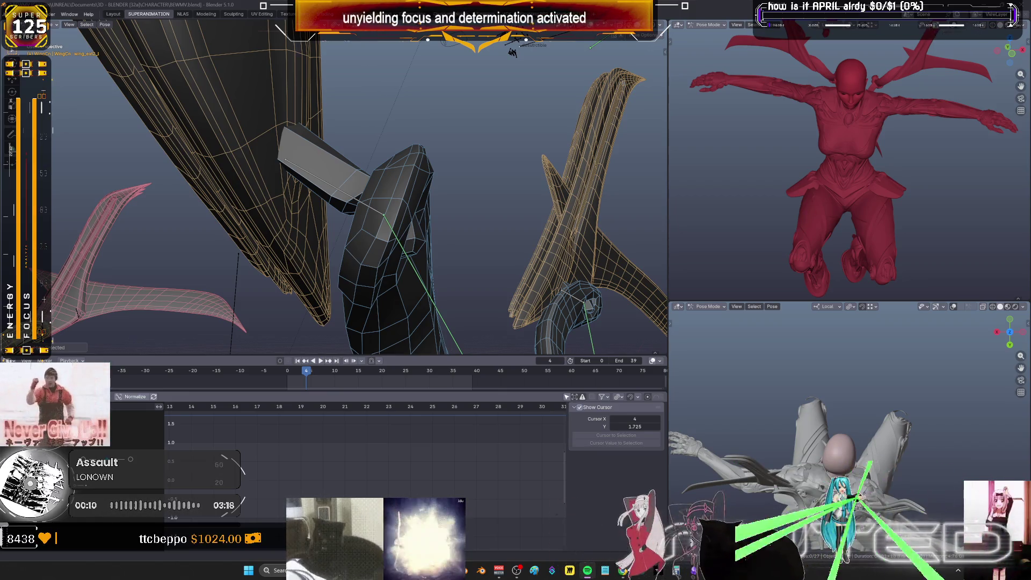
mouse_move(601, 225)
middle_mouse_down()
mouse_move(580, 220)
mouse_move(639, 195)
mouse_move(594, 215)
mouse_move(610, 224)
mouse_move(626, 213)
mouse_move(593, 202)
mouse_move(623, 221)
mouse_move(592, 215)
mouse_move(610, 230)
mouse_move(633, 210)
mouse_move(621, 214)
middle_mouse_up()
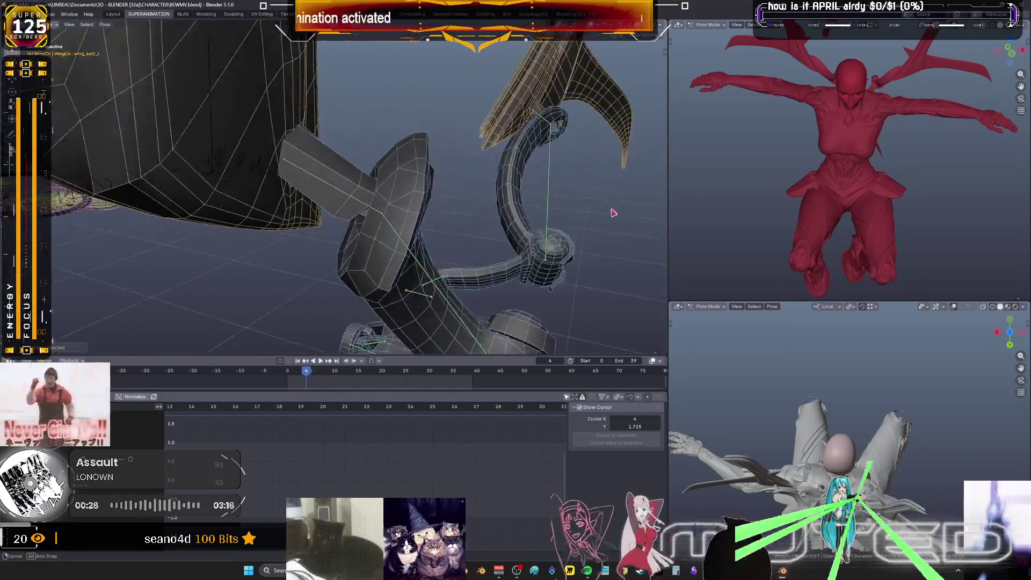
mouse_move(609, 212)
middle_mouse_down()
mouse_move(617, 217)
mouse_move(379, 226)
mouse_move(262, 198)
middle_mouse_up()
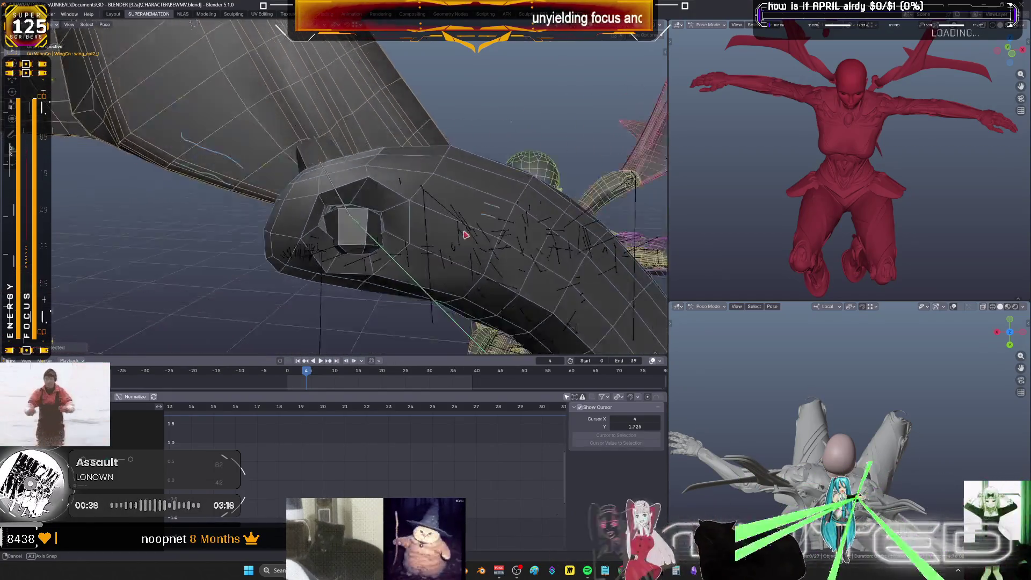
mouse_move(439, 230)
middle_mouse_down()
mouse_move(467, 215)
mouse_move(481, 228)
mouse_move(553, 211)
mouse_move(380, 235)
mouse_move(483, 247)
mouse_move(414, 261)
middle_mouse_up()
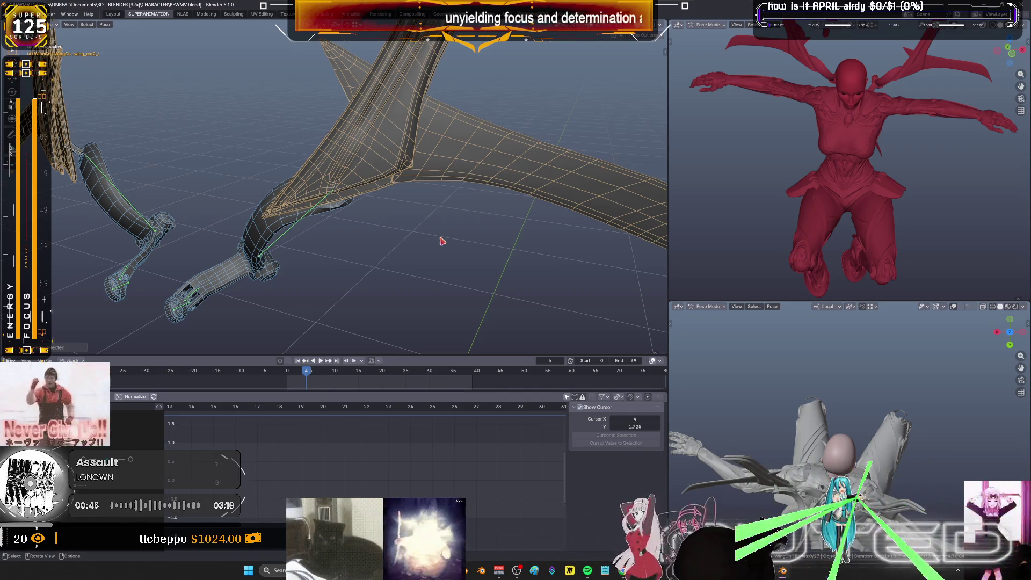
scroll(442, 242, "down", 5)
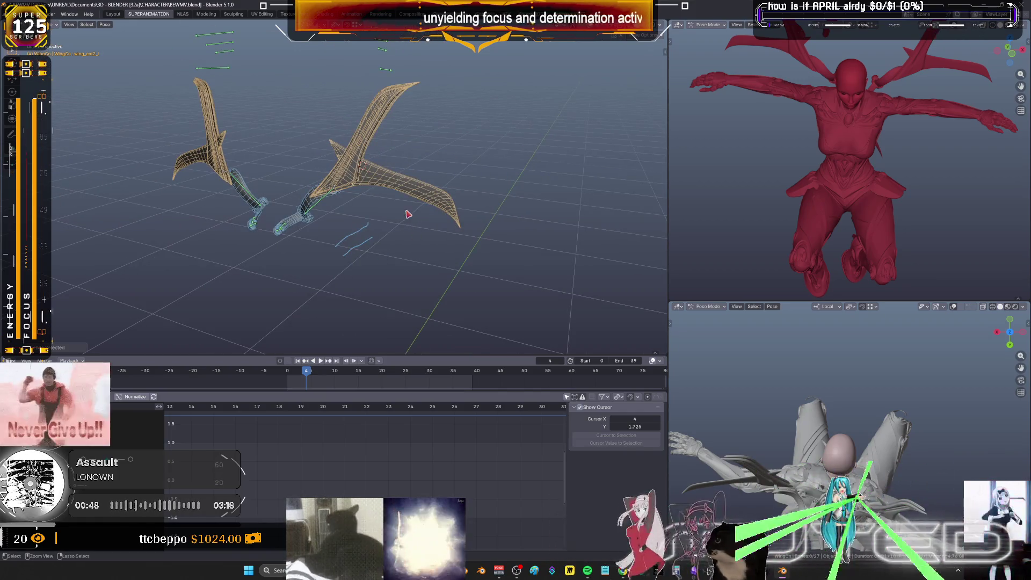
scroll(408, 214, "up", 4, "alt")
mouse_move(346, 250)
middle_mouse_down()
mouse_move(376, 200)
mouse_move(325, 200)
mouse_move(438, 202)
middle_mouse_up()
key("shift+z")
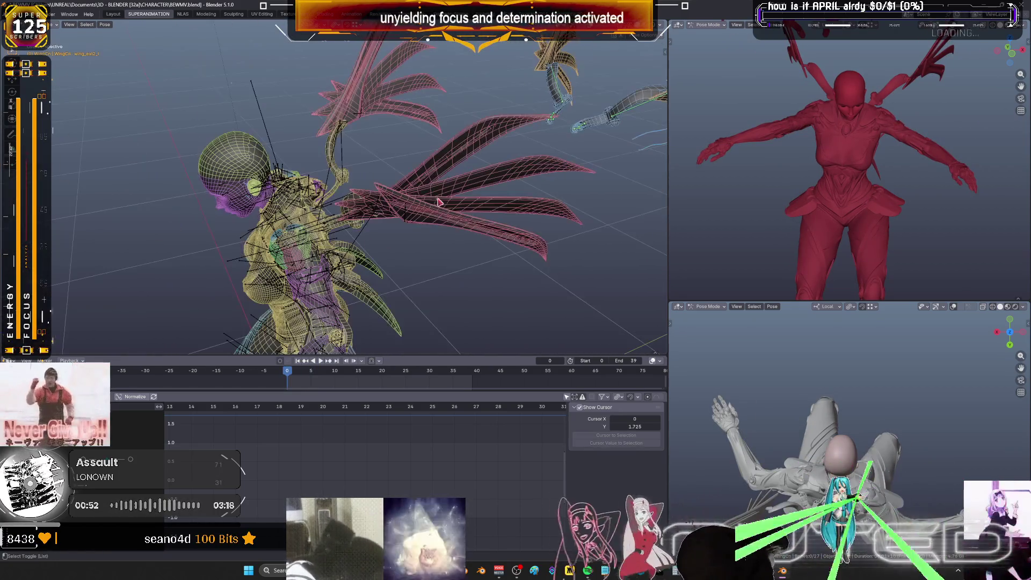
Select all keyframes, frame the character and wings, and play the animation in solid shading
key("KP_Decimal")
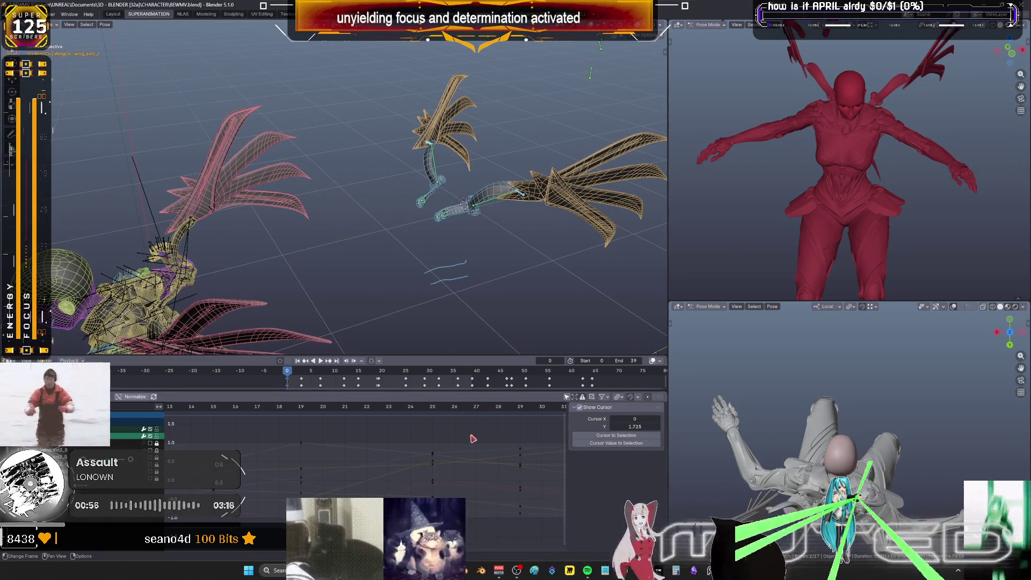
key("ctrl+space")
key("a")
middle_click_drag(602, 363, 755, 368, "ctrl")
key("ctrl+space")
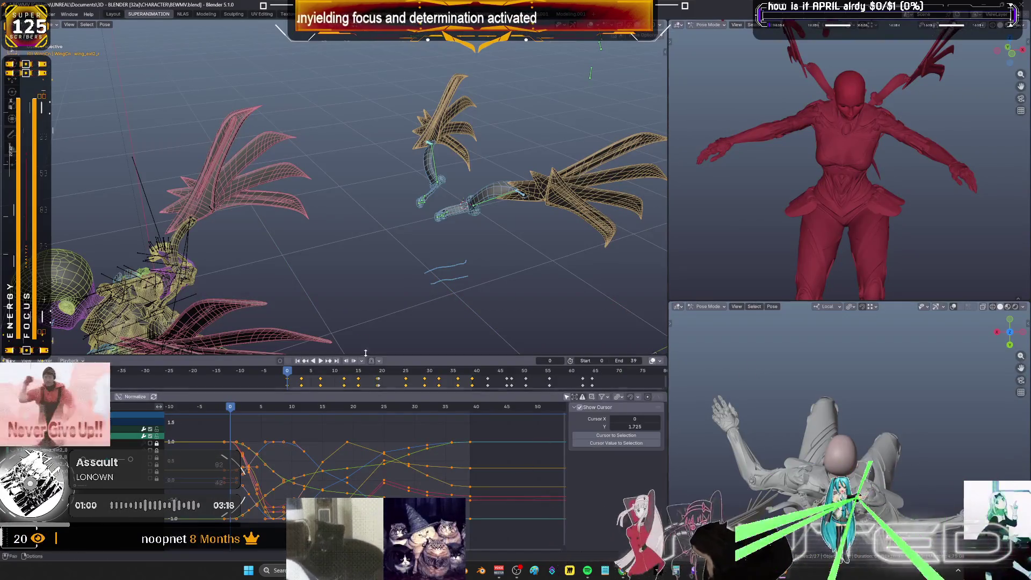
key("KP_Decimal")
key("space")
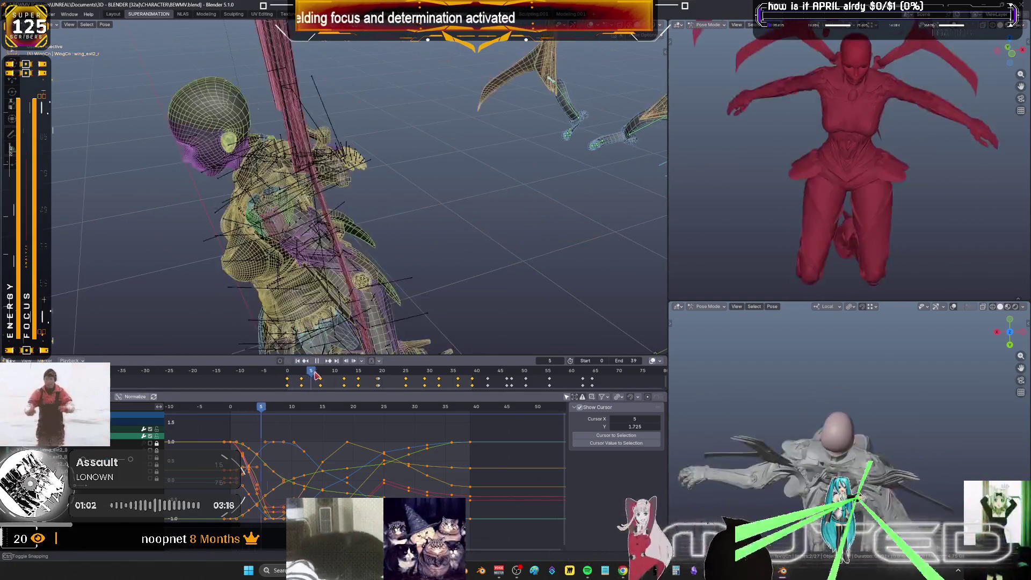
key("shift+z")
mouse_move(415, 252)
middle_mouse_down()
mouse_move(364, 244)
mouse_move(461, 253)
mouse_move(348, 259)
mouse_move(352, 237)
mouse_move(441, 246)
mouse_move(269, 240)
mouse_move(62, 251)
mouse_move(591, 253)
mouse_move(122, 230)
mouse_move(80, 247)
mouse_move(651, 263)
mouse_move(649, 150)
mouse_move(500, 91)
mouse_move(69, 257)
mouse_move(87, 226)
mouse_move(5, 249)
middle_mouse_up()
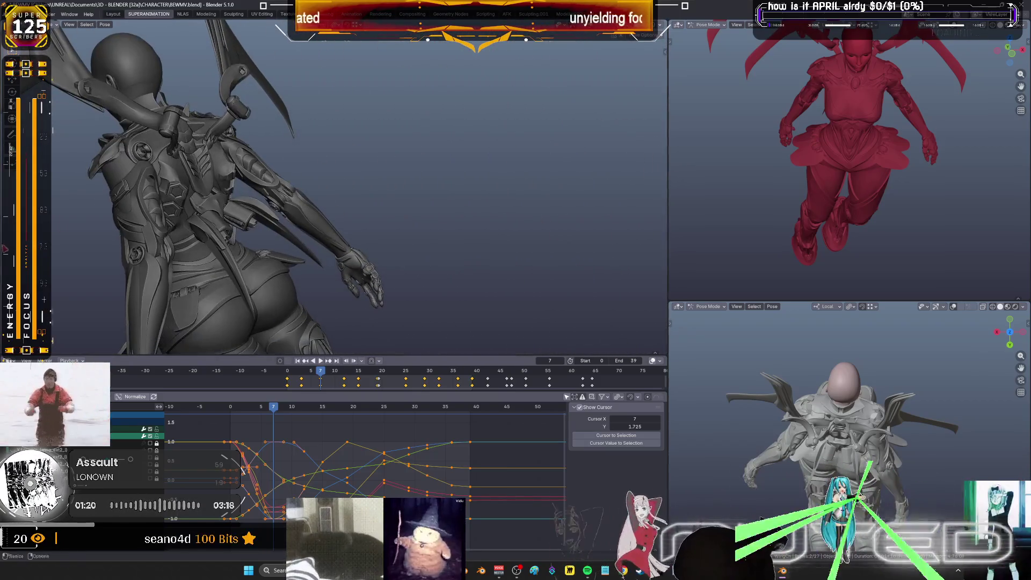
At frame 20, turn the wing blades about 20° around their local Z axis
left_click_drag(322, 374, 381, 385)
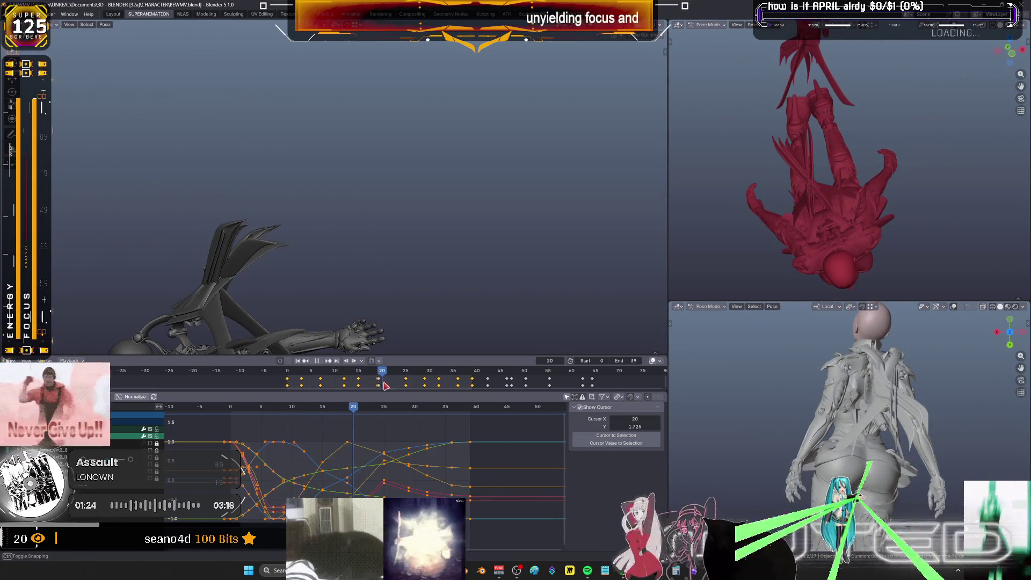
mouse_move(310, 299)
middle_mouse_down()
mouse_move(340, 201)
mouse_move(389, 218)
mouse_move(456, 183)
mouse_move(498, 202)
middle_mouse_up()
key("s")
key("z")
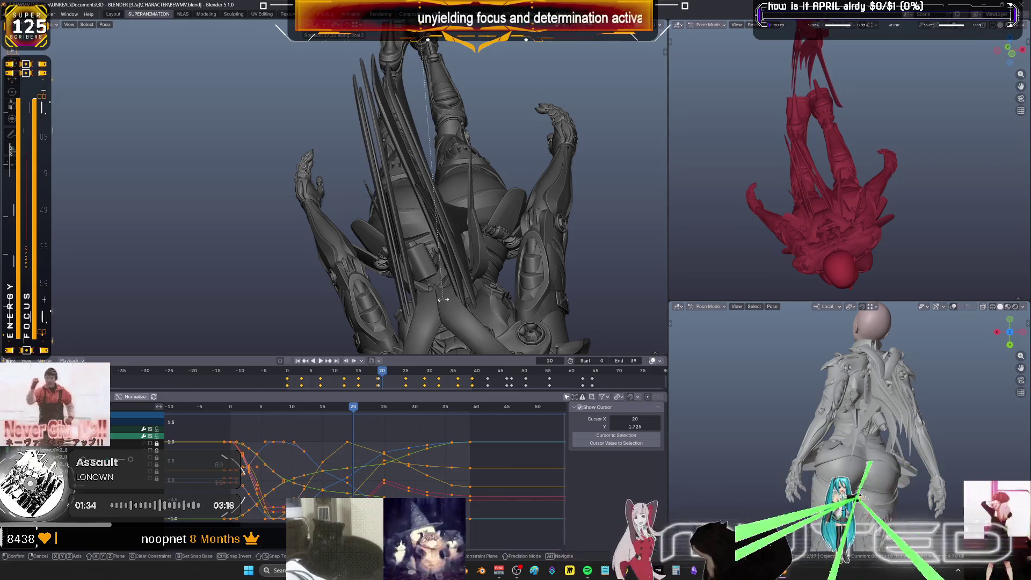
mouse_move(474, 284)
middle_mouse_down("alt")
mouse_move(481, 258)
mouse_move(526, 257)
mouse_move(483, 213)
mouse_move(460, 211)
mouse_move(495, 209)
mouse_move(319, 223)
mouse_move(318, 207)
mouse_move(340, 202)
mouse_move(423, 209)
mouse_move(397, 219)
mouse_move(257, 219)
mouse_move(320, 210)
mouse_move(243, 225)
mouse_move(257, 232)
middle_mouse_up("alt")
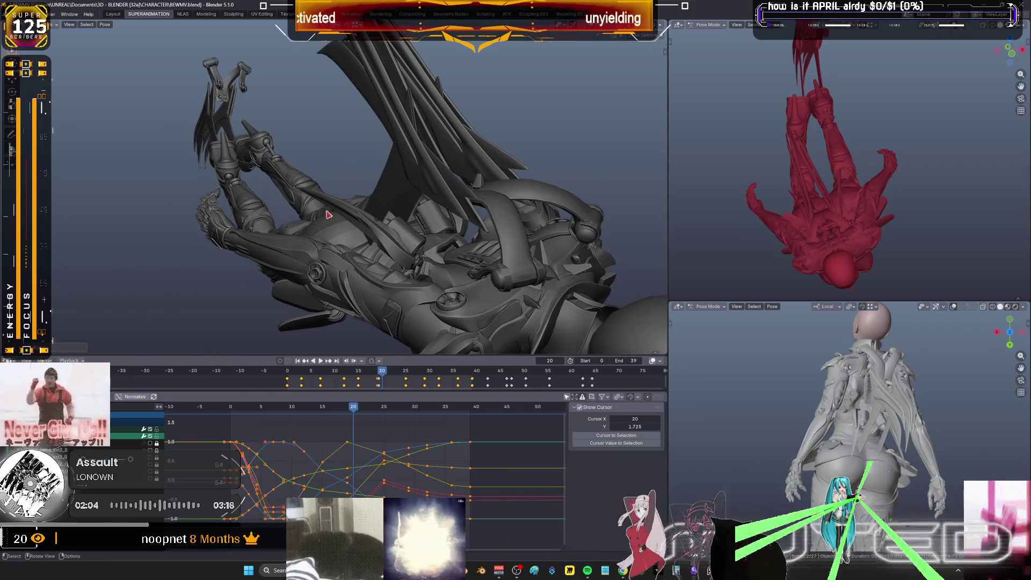
Scrub and play the animation between frames 8 and 28 to review the wing motion
middle_click_drag(328, 215, 411, 230)
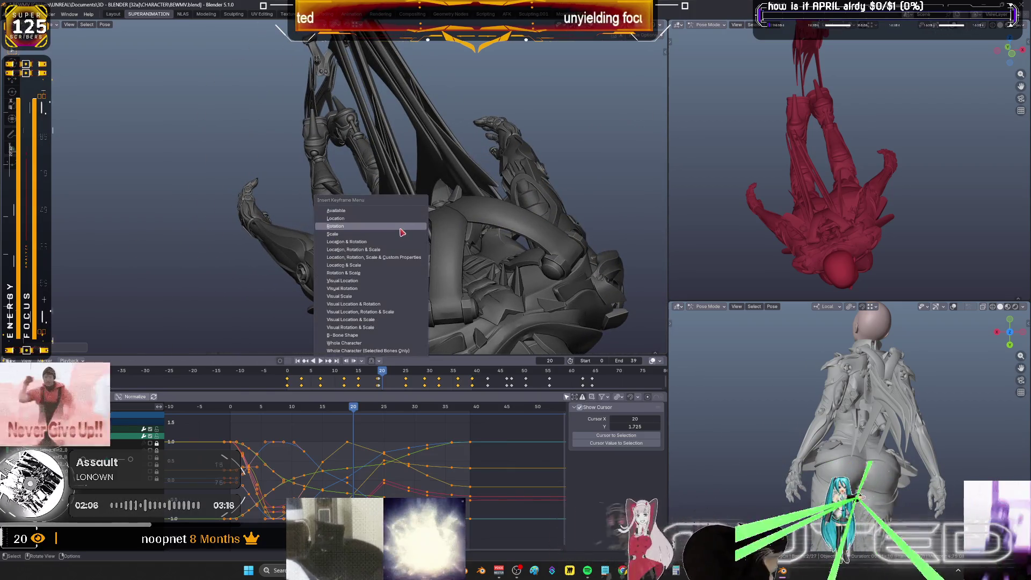
left_click_drag(354, 411, 409, 414)
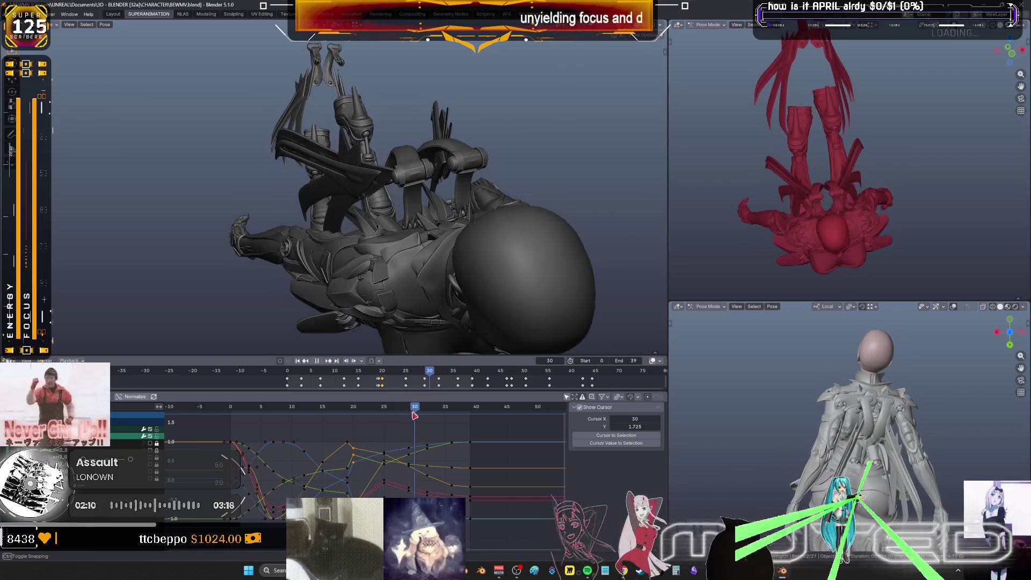
mouse_move(441, 252)
middle_mouse_down()
mouse_move(432, 293)
mouse_move(419, 279)
mouse_move(490, 230)
mouse_move(369, 161)
mouse_move(462, 134)
mouse_move(479, 143)
mouse_move(439, 152)
mouse_move(426, 224)
mouse_move(340, 223)
mouse_move(295, 272)
mouse_move(302, 288)
middle_mouse_up()
key("space")
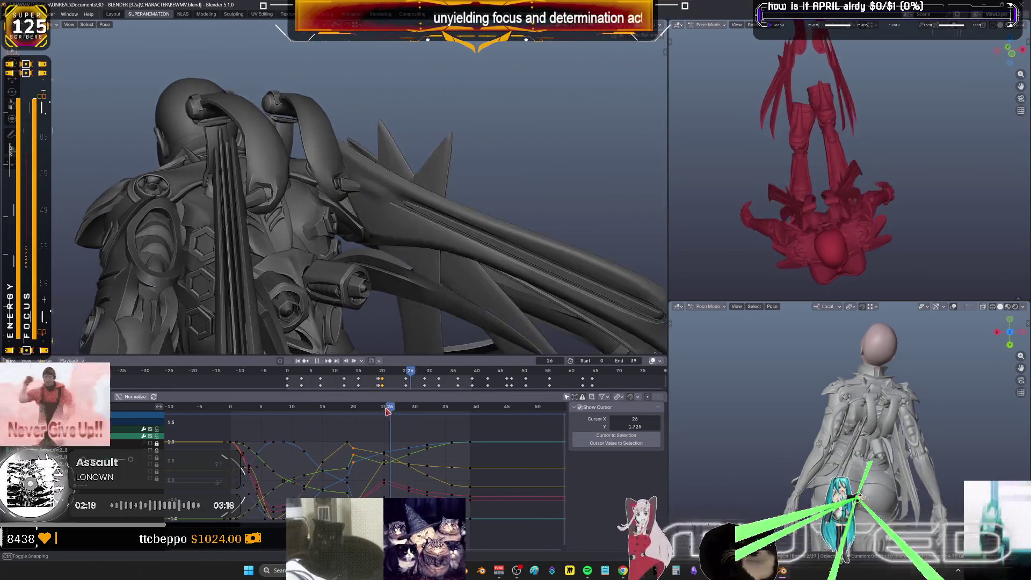
mouse_move(409, 412)
left_mouse_down()
mouse_move(457, 419)
mouse_move(279, 400)
left_mouse_up()
mouse_move(402, 183)
middle_mouse_down()
mouse_move(387, 232)
mouse_move(414, 242)
mouse_move(326, 410)
middle_mouse_up()
left_click_drag(280, 409, 316, 408)
middle_click_drag(264, 228, 411, 244)
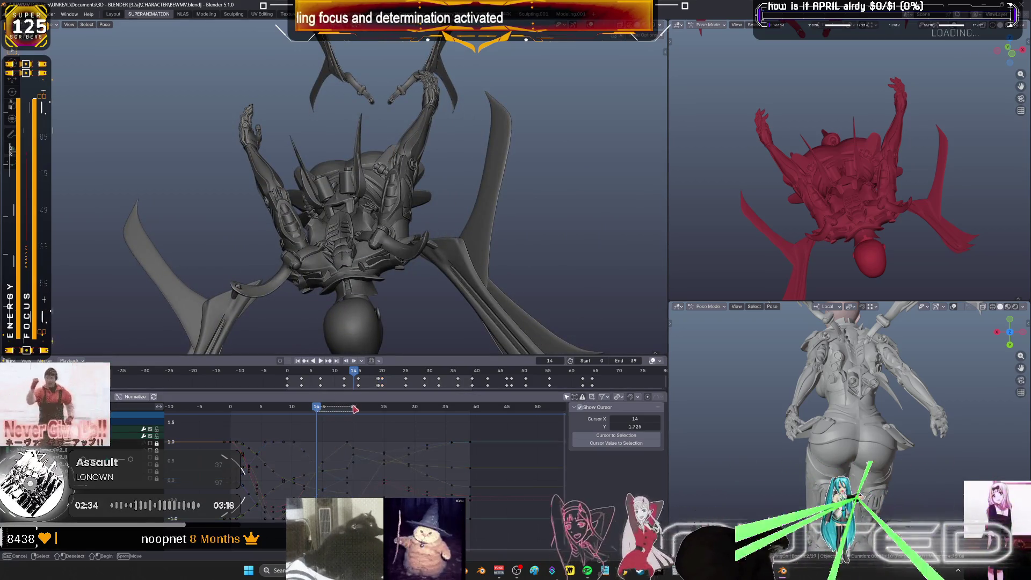
key("space")
left_click_drag(326, 409, 335, 410)
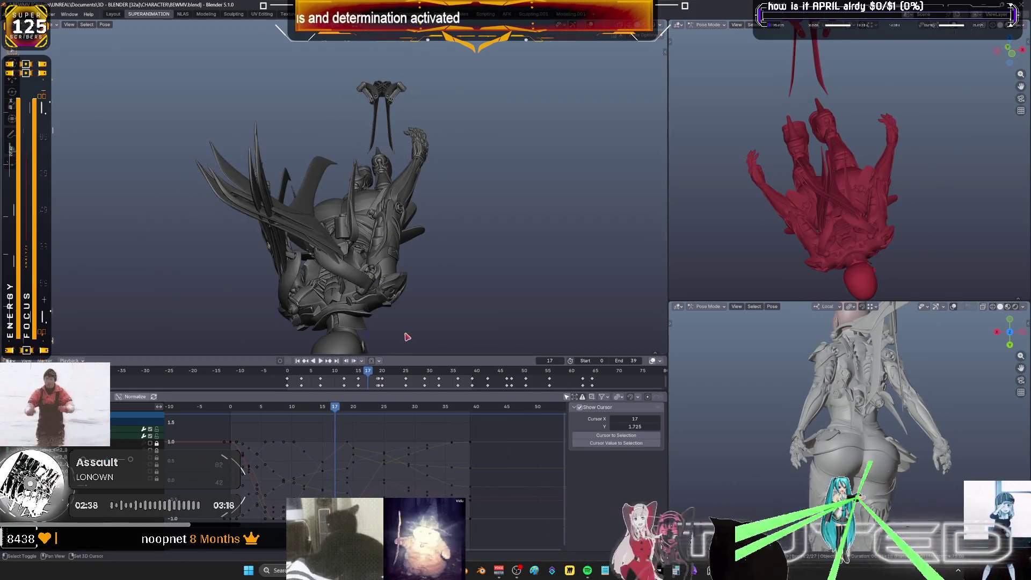
Switch to wireframe shading and frame the view on the selected wing
key("shift+z")
mouse_move(432, 291)
middle_mouse_down()
mouse_move(495, 197)
mouse_move(461, 211)
mouse_move(430, 207)
mouse_move(373, 195)
mouse_move(369, 177)
middle_mouse_up()
key("KP_Decimal")
Box-select the wing bones in a maximized 3D view and rotate them about the X axis
scroll(370, 172, "down", 4)
scroll(366, 160, "up", 2)
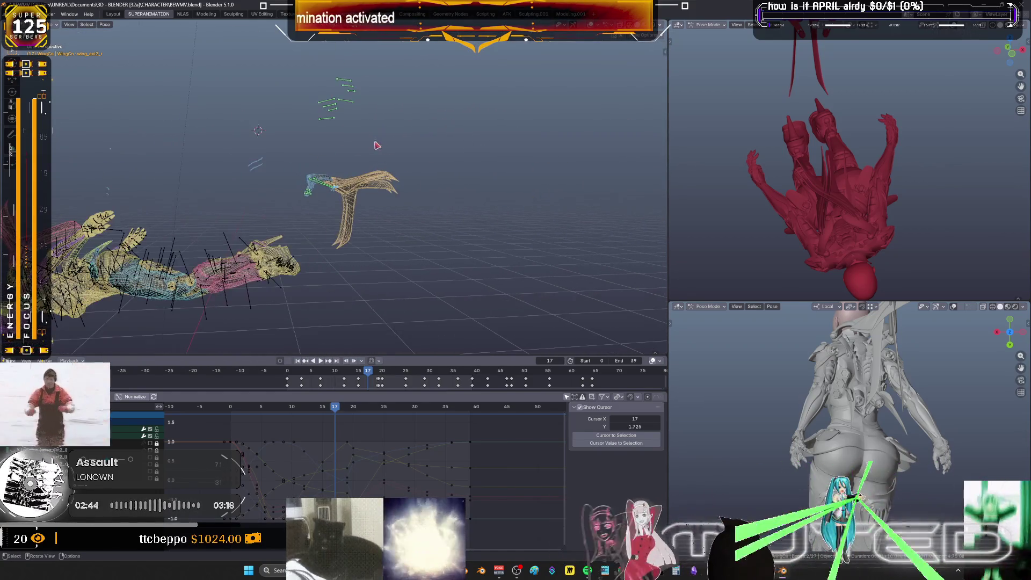
scroll(332, 177, "up", 2)
key("b")
key("ctrl+space")
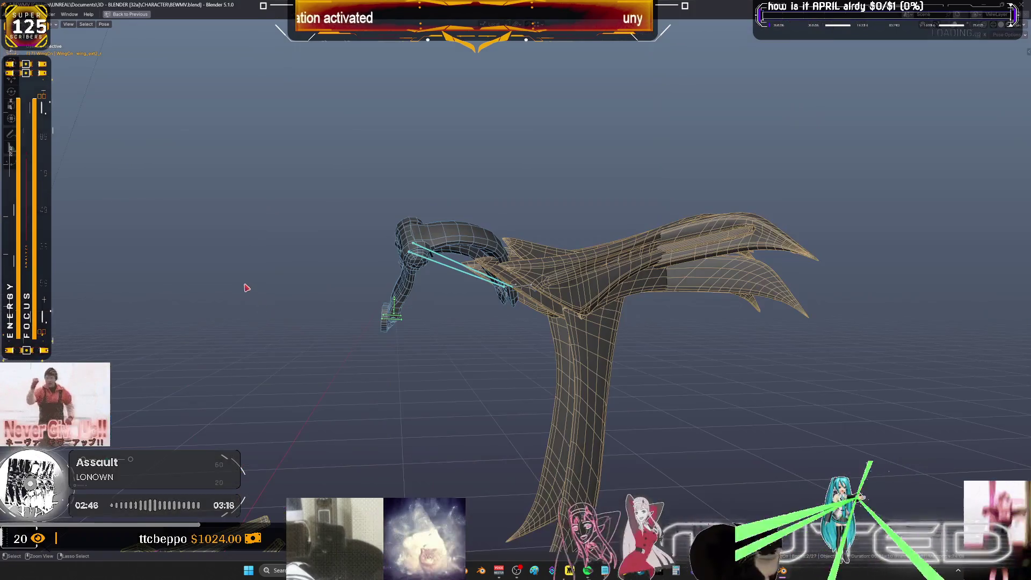
scroll(246, 288, "up", 2)
scroll(283, 307, "down", 6)
scroll(313, 309, "up", 5)
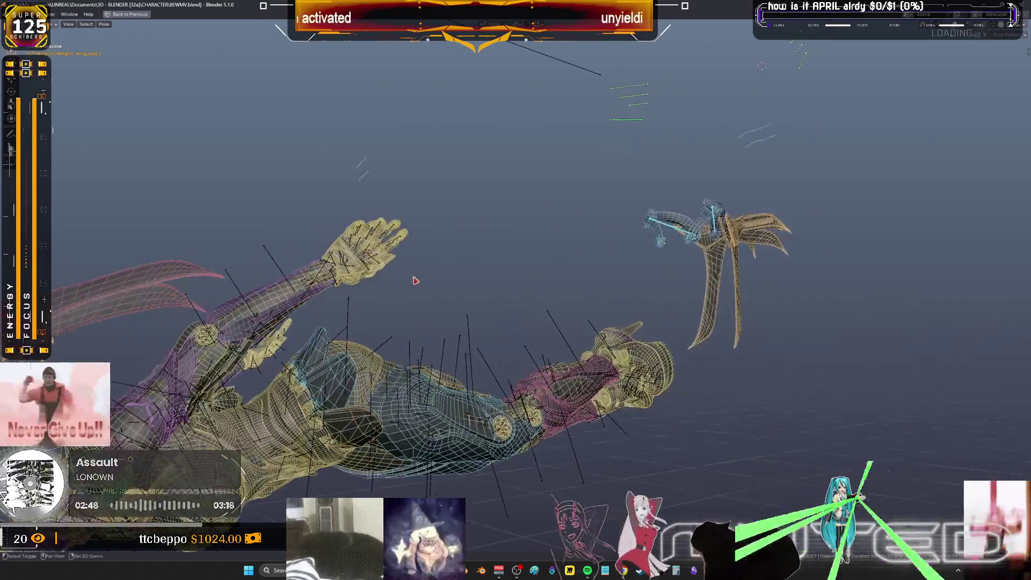
key("r")
key("x")
key("x")
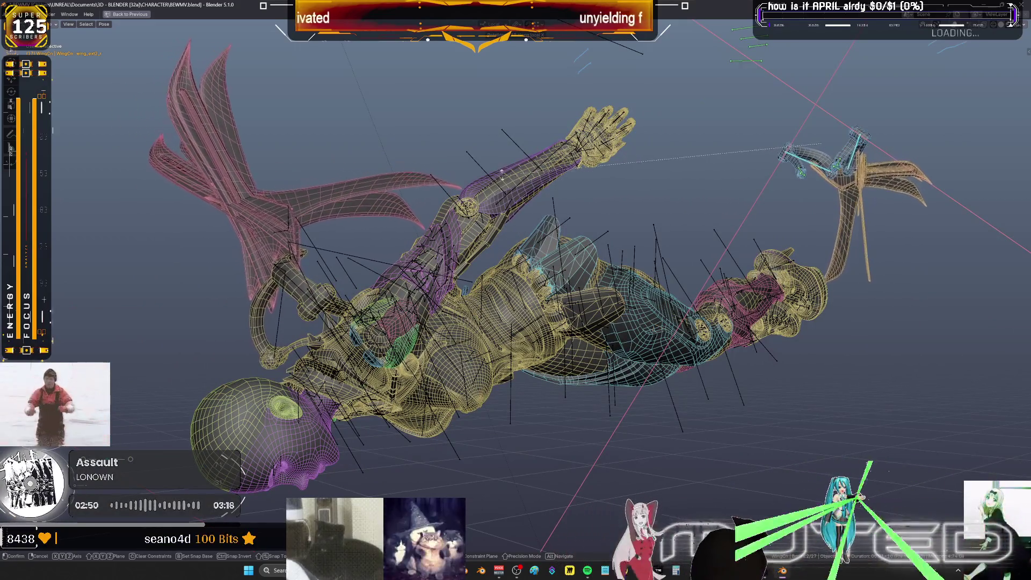
left_click(483, 214)
middle_click_drag(483, 215, 417, 236)
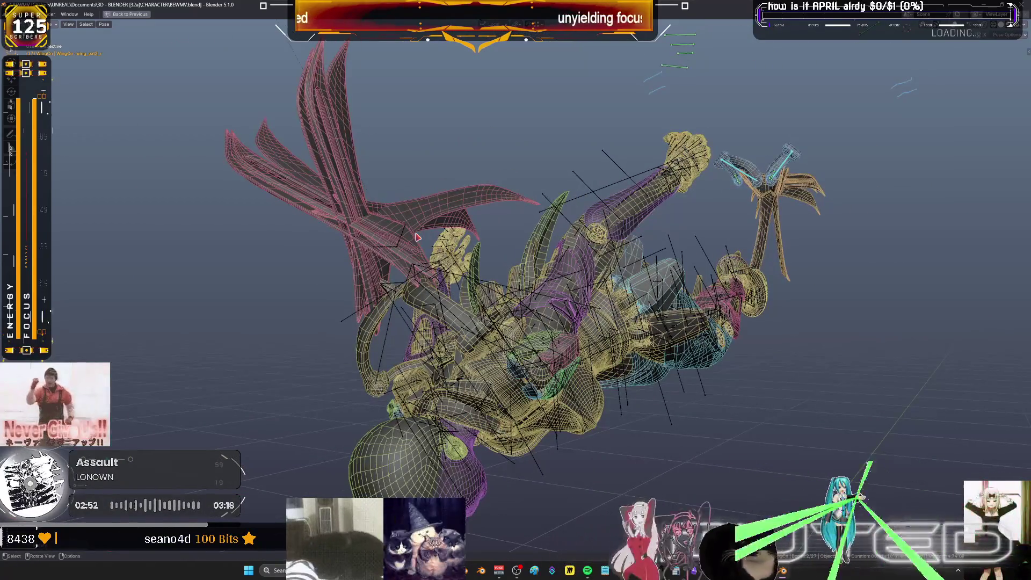
Keyframe the wing bones' rotation at frame 17 and restore the multi-panel layout
key("k")
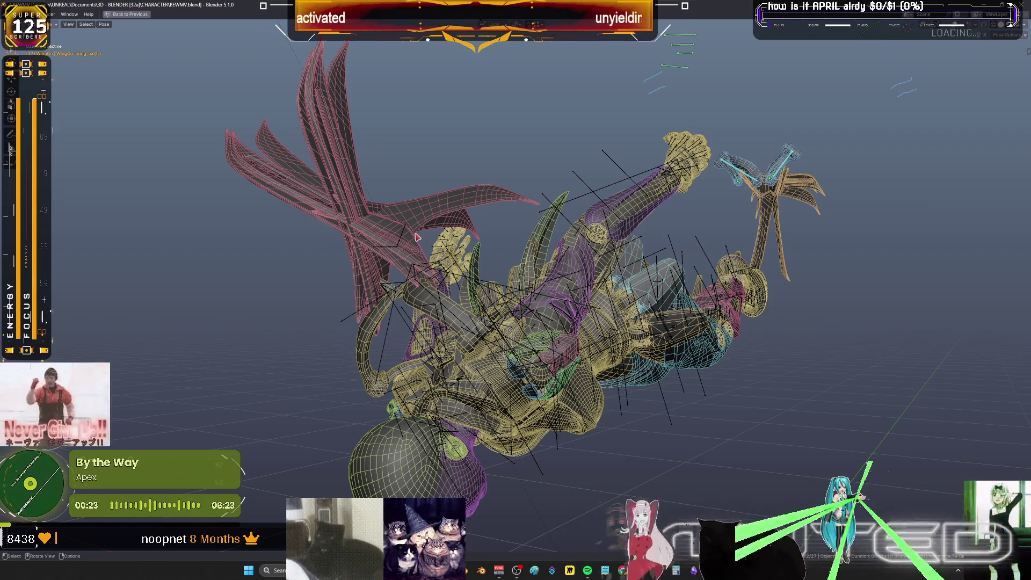
middle_click_drag(497, 171, 523, 217)
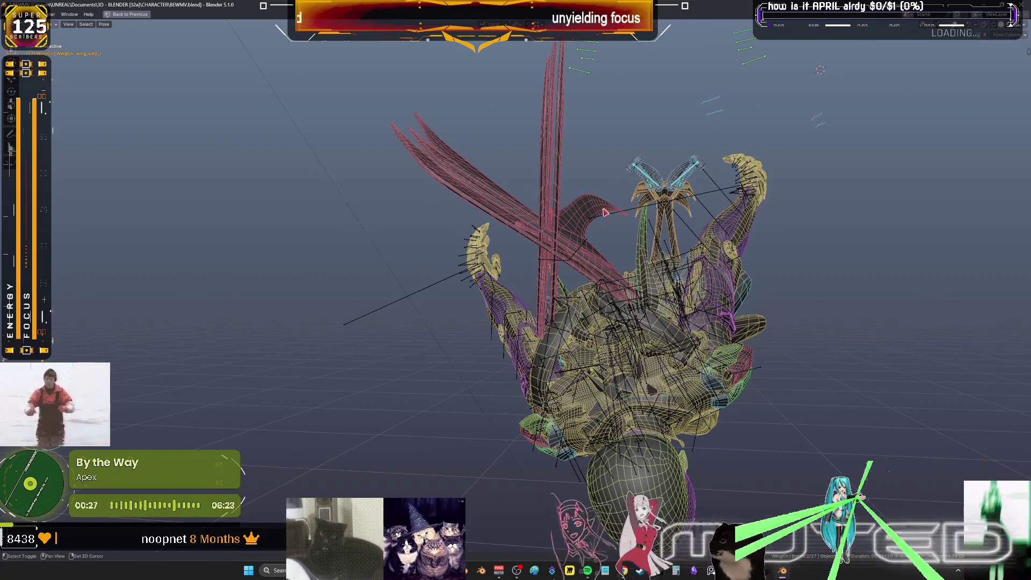
middle_click_drag(605, 213, 593, 252)
key("ctrl+space")
Scrub between frames 20 and 22 to review the pose, then begin a Shift+E breakdown blend
mouse_move(336, 411)
left_mouse_down()
mouse_move(364, 409)
mouse_move(353, 409)
left_mouse_up()
mouse_move(376, 242)
middle_mouse_down()
mouse_move(397, 284)
mouse_move(381, 202)
mouse_move(385, 219)
mouse_move(429, 203)
mouse_move(471, 245)
middle_mouse_up()
mouse_move(450, 204)
middle_mouse_down()
mouse_move(460, 194)
mouse_move(424, 256)
middle_mouse_up()
left_click_drag(377, 409, 348, 414)
key("shift+e")
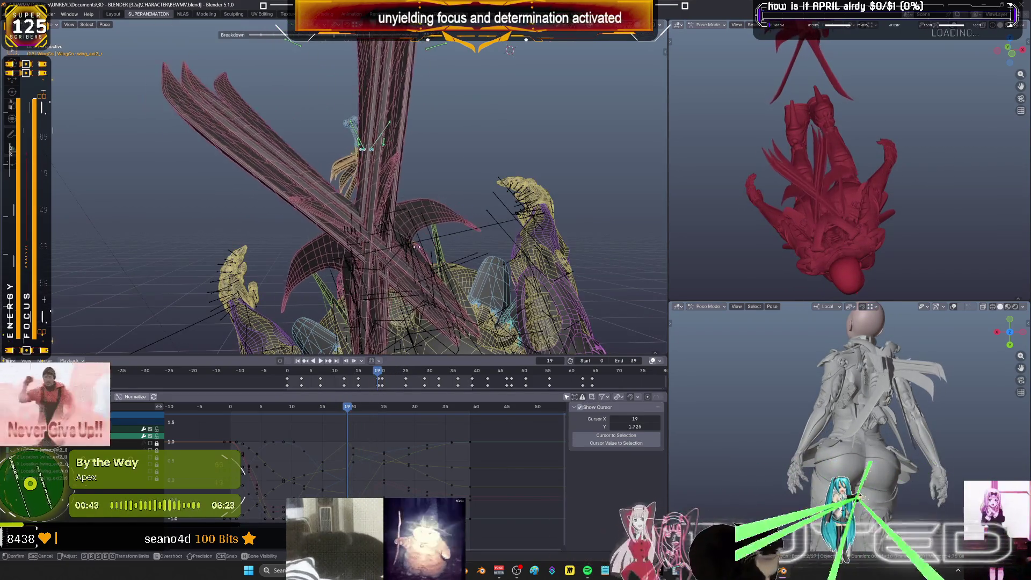
Blend the wing pose at frame 19 between its neighbouring keys with the Breakdowner
left_click(584, 251)
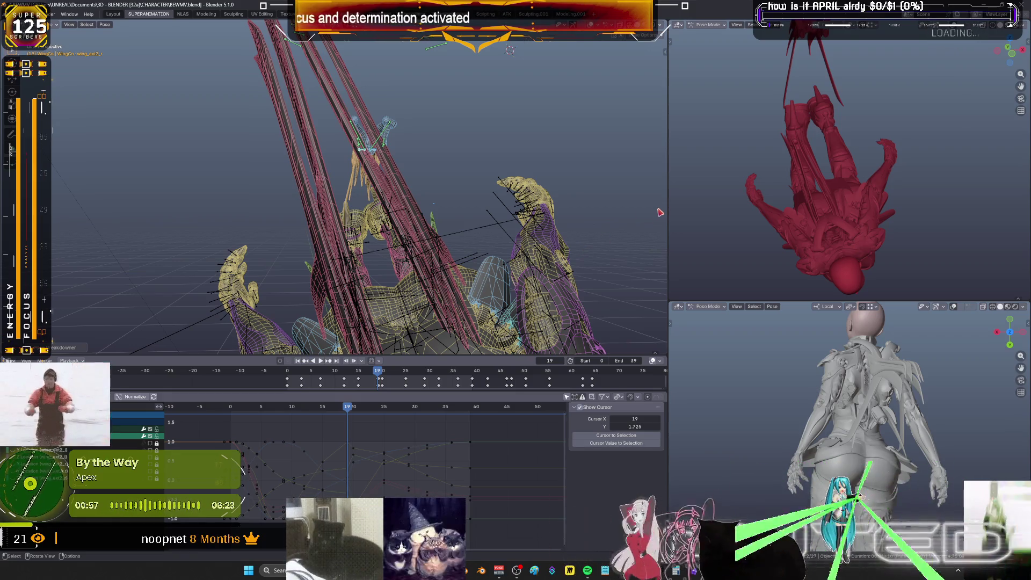
left_click(349, 407)
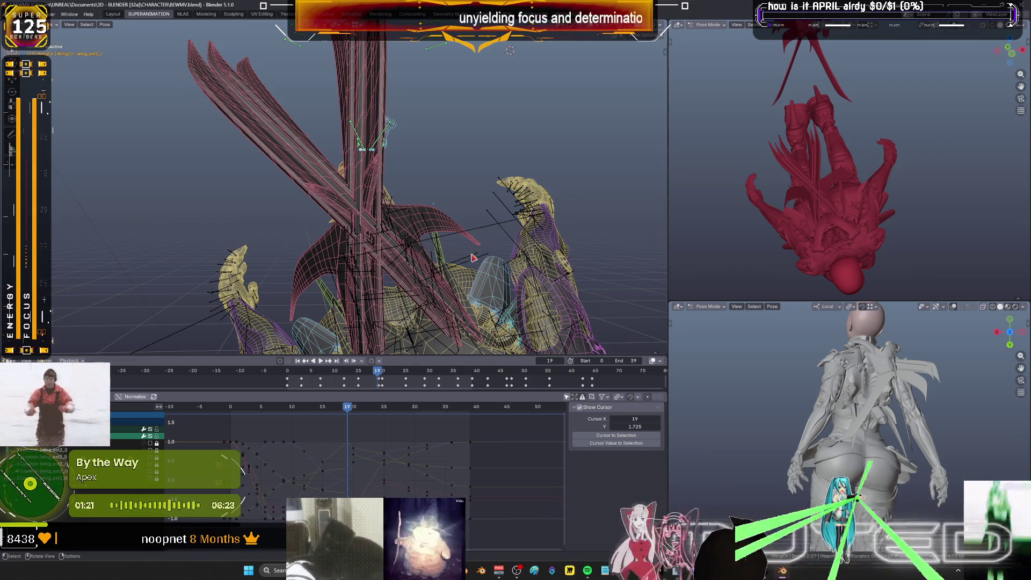
middle_click_drag(472, 258, 387, 256)
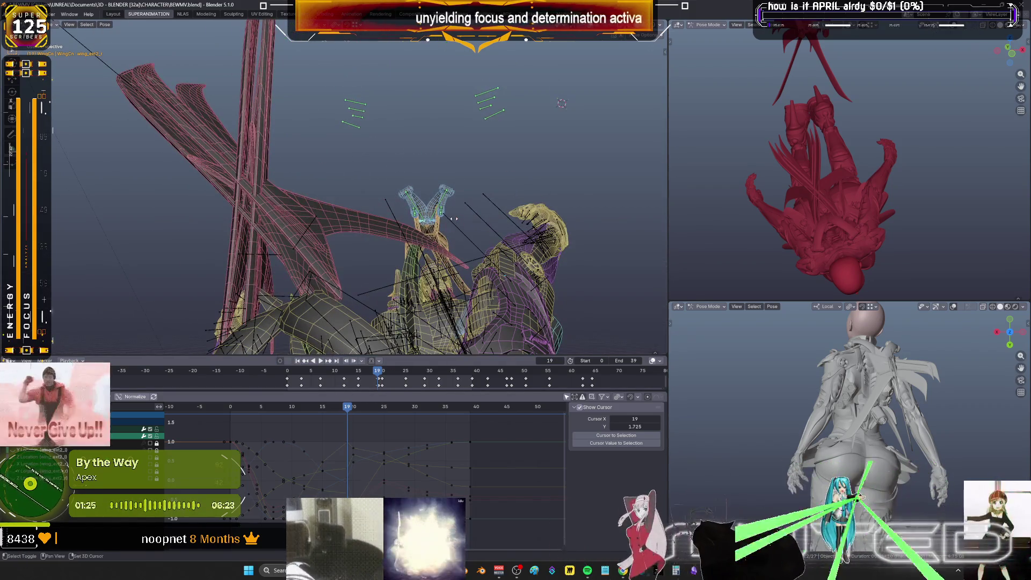
key("shift+e")
middle_click_drag(519, 234, 408, 234)
mouse_move(483, 234)
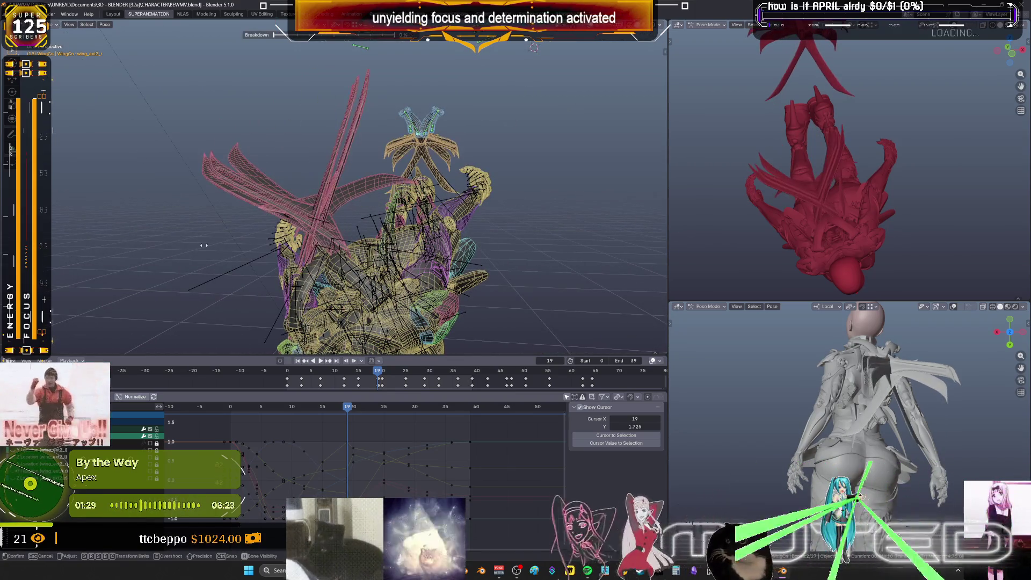
key("Return")
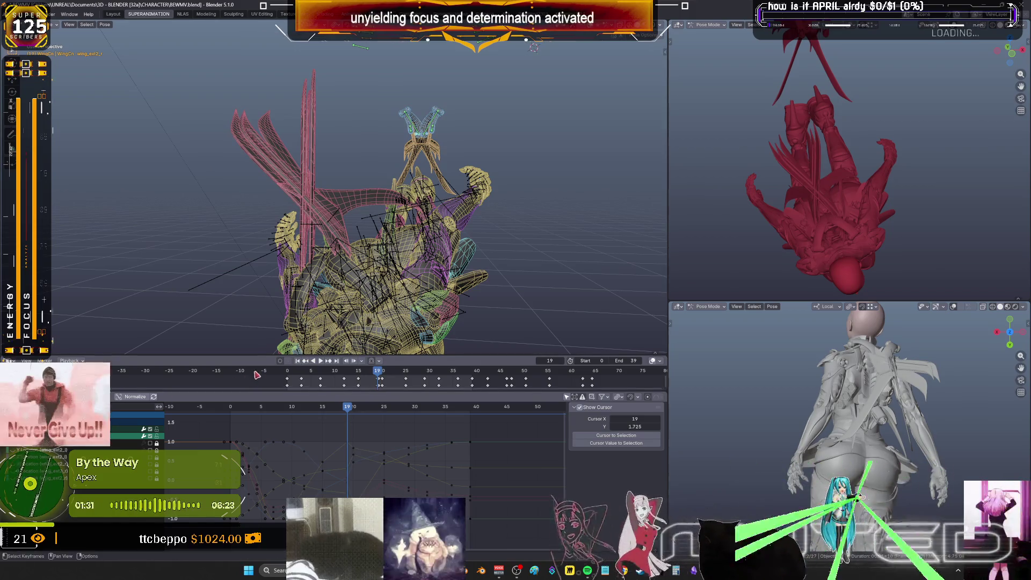
Play the animation, step back a frame and try another breakdown blend, cancelling it
key("space")
key("space")
middle_click_drag(385, 285, 410, 226)
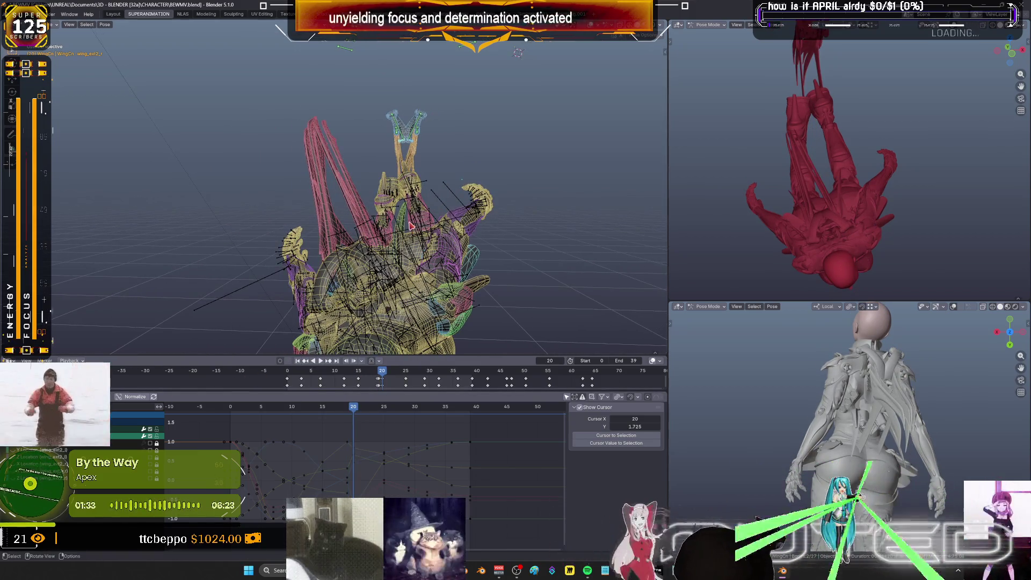
right_click(410, 226)
key("Escape")
key("shift+ctrl+space")
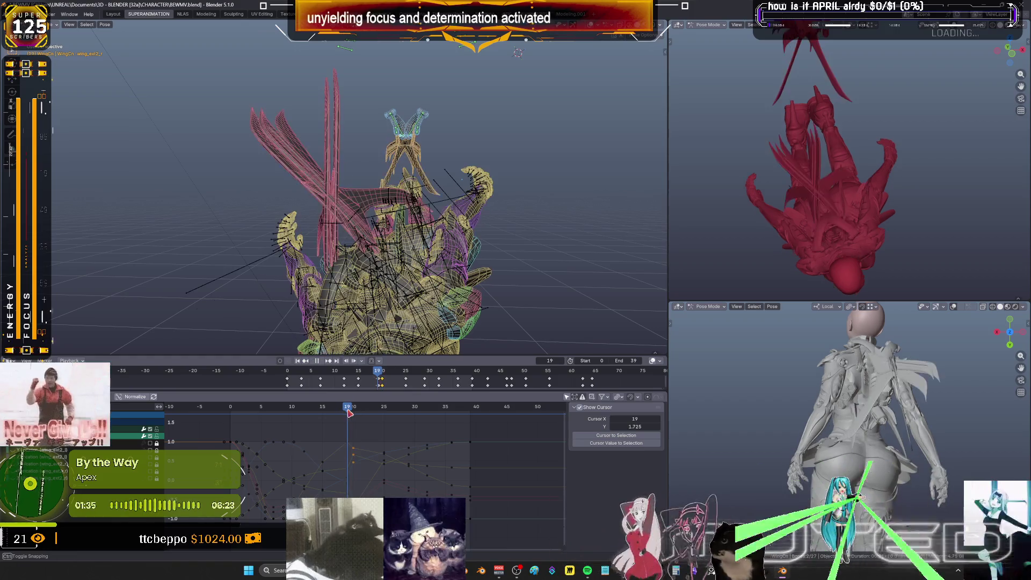
key("space")
key("shift+e")
right_click(553, 250)
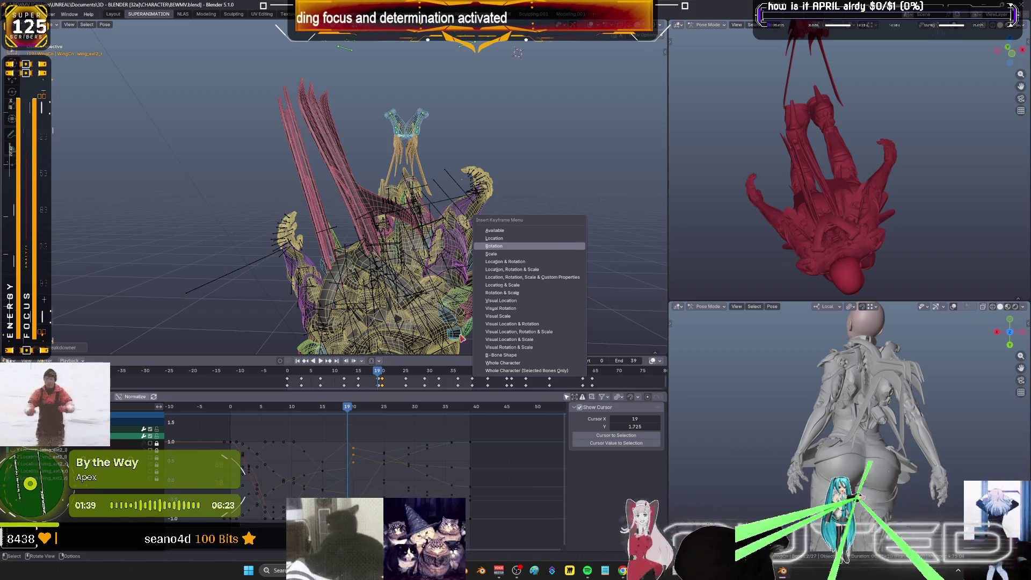
Try a Breakdowner blend of the wing pose at frame 18, then step back to frame 17
left_click_drag(349, 408, 341, 408)
key("shift+e")
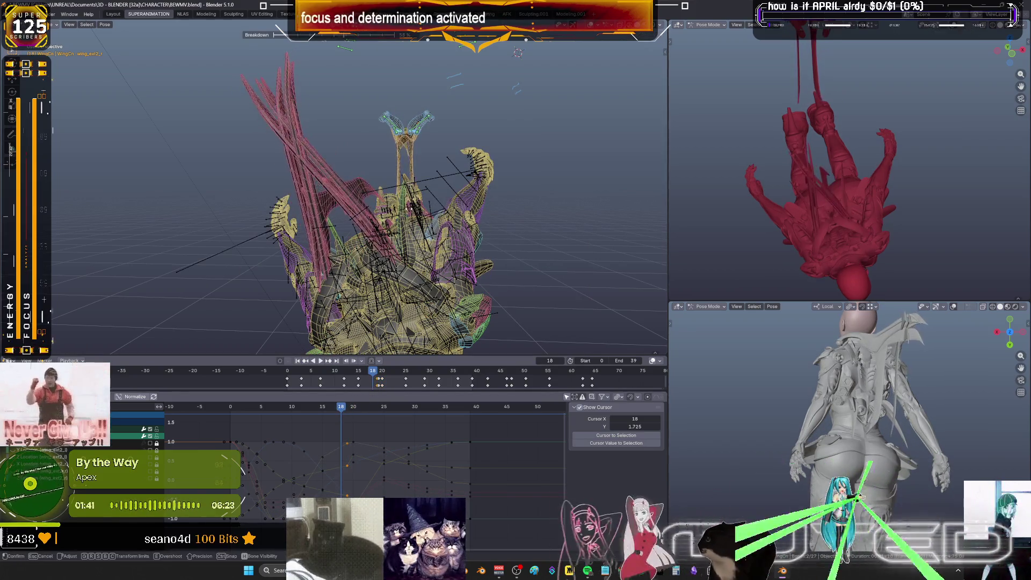
mouse_move(430, 226)
middle_mouse_down()
mouse_move(460, 221)
mouse_move(444, 240)
middle_mouse_up()
right_click(444, 240)
key("Escape")
key("Left")
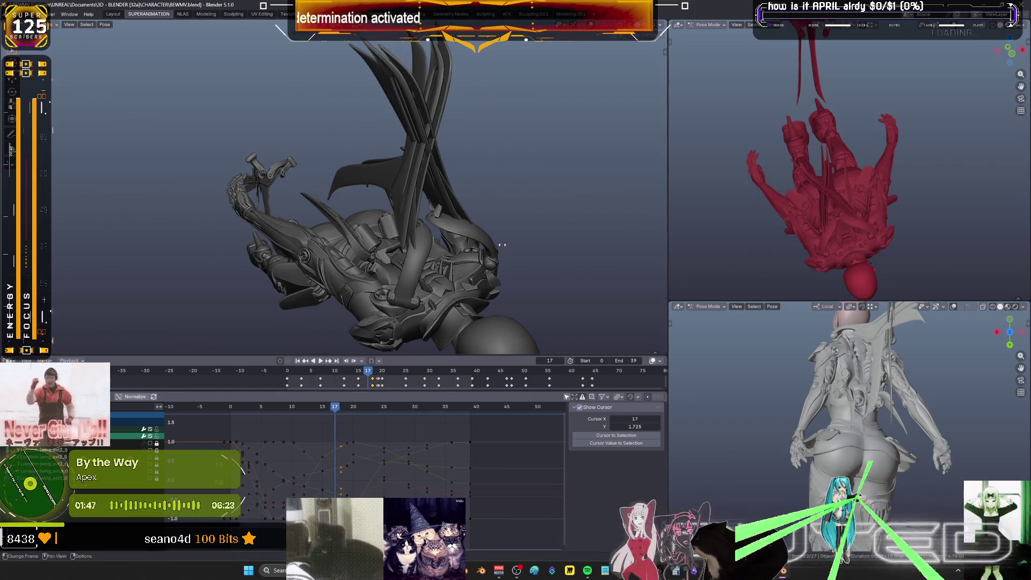
Confirm a Breakdowner in-between pose at frame 17 and keyframe its rotation
key("shift+e")
left_click(525, 242)
mouse_move(525, 243)
middle_mouse_down()
mouse_move(504, 240)
mouse_move(617, 228)
middle_mouse_up()
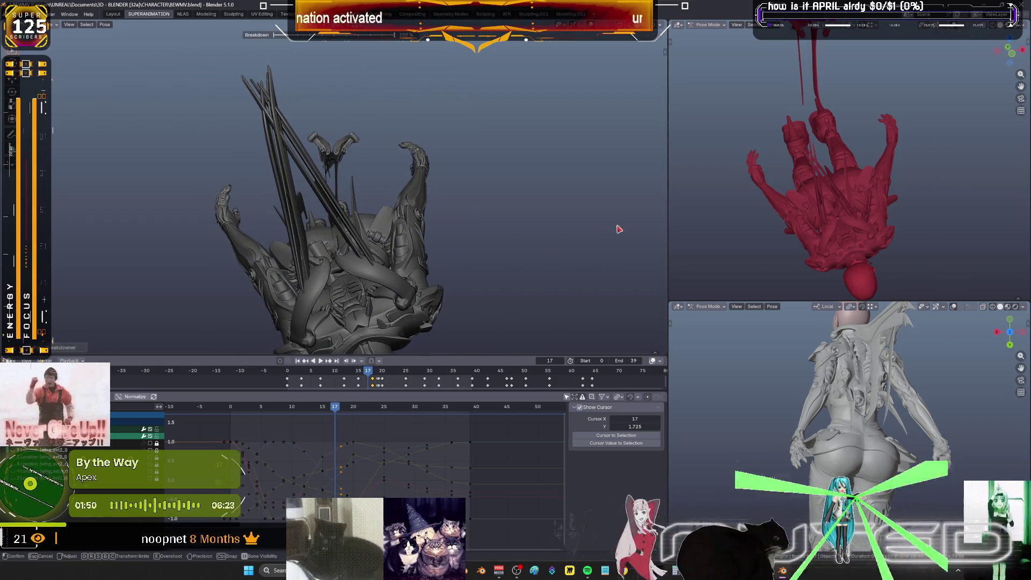
right_click(430, 260)
left_click(398, 249)
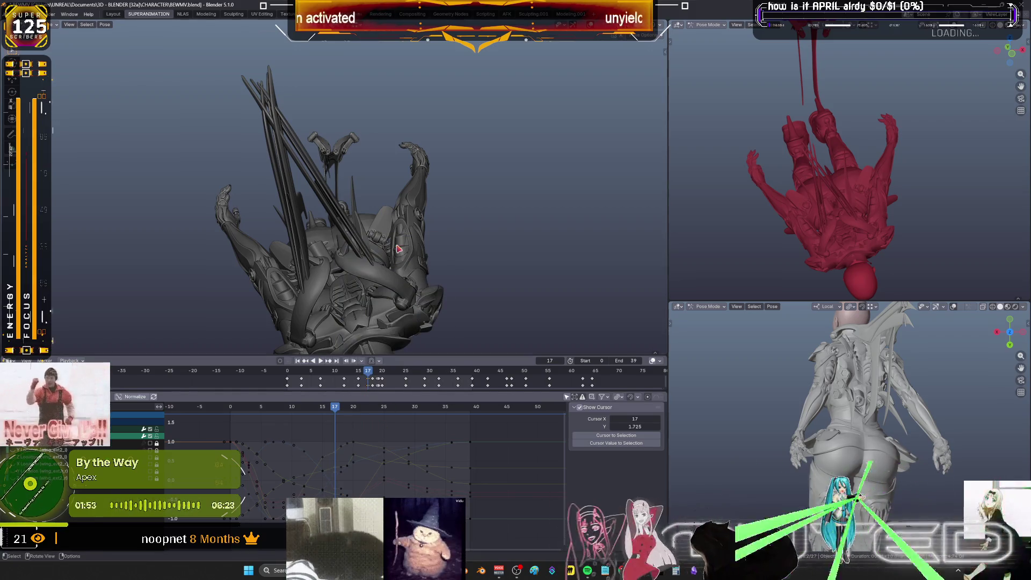
Scrub from frame 16 to 22 and around frame 17 to review the motion
left_click(329, 413)
left_click_drag(369, 379, 393, 375)
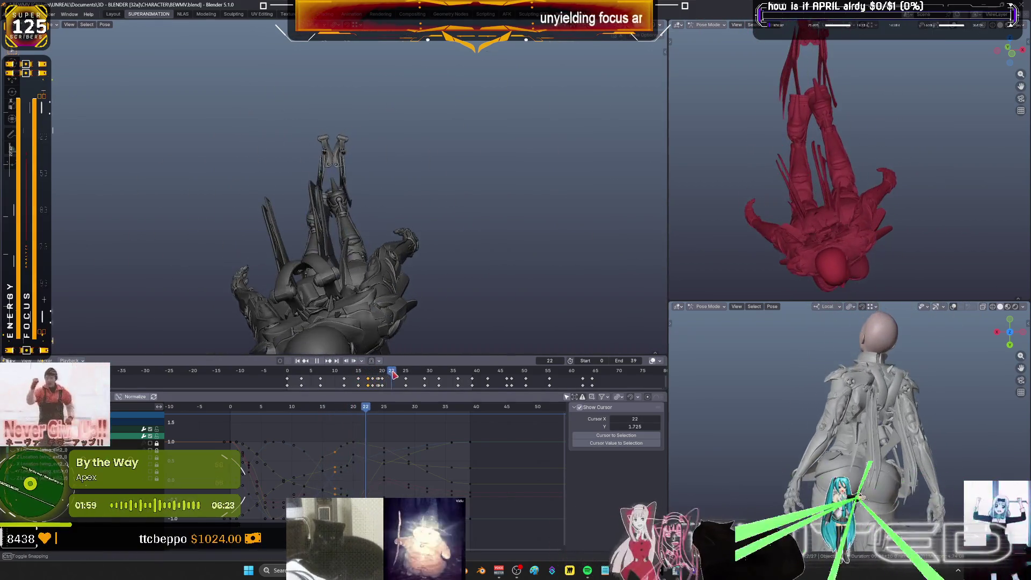
key("Escape")
mouse_move(437, 323)
middle_mouse_down()
mouse_move(399, 310)
mouse_move(376, 333)
middle_mouse_up()
left_click(335, 410)
mouse_move(334, 409)
left_mouse_down()
mouse_move(359, 417)
mouse_move(317, 422)
mouse_move(370, 433)
mouse_move(368, 422)
mouse_move(398, 415)
mouse_move(389, 416)
left_mouse_up()
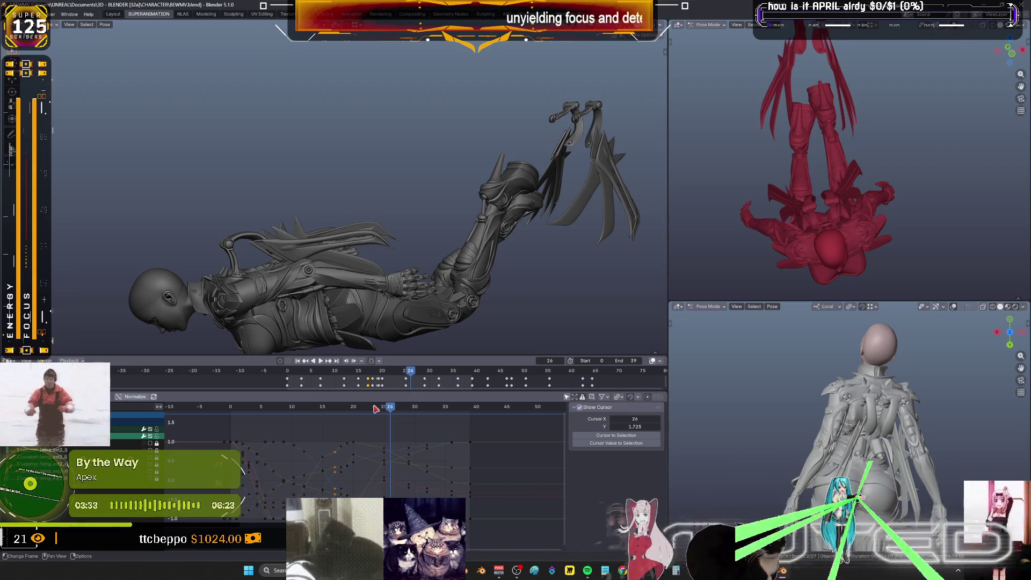
In wireframe view, select the wing_a_L001 bone and rotate it around its local X axis
mouse_move(397, 414)
left_mouse_down()
mouse_move(343, 415)
mouse_move(371, 414)
mouse_move(353, 416)
mouse_move(385, 428)
left_mouse_up()
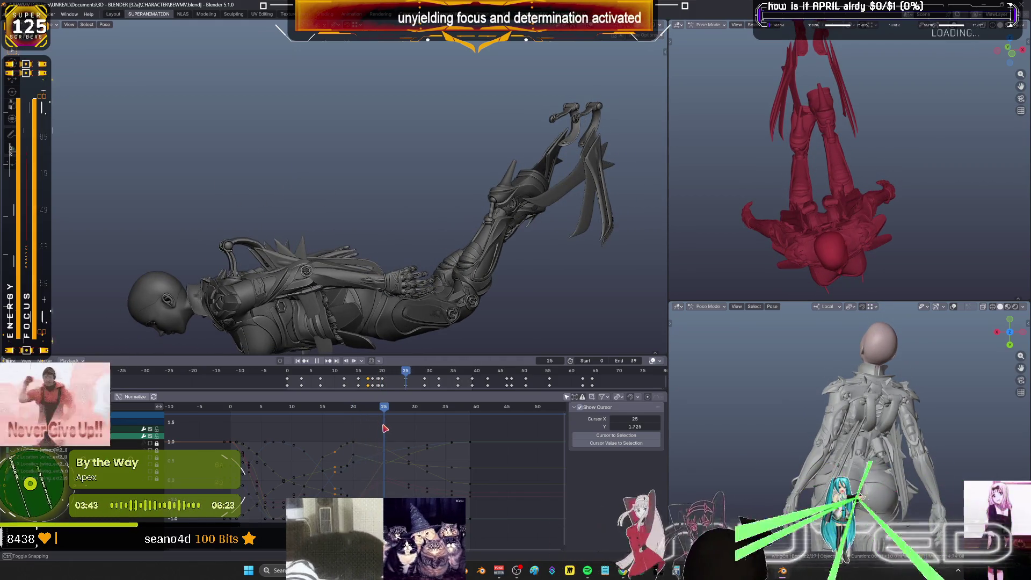
middle_click_drag(526, 217, 505, 156)
key("shift+z")
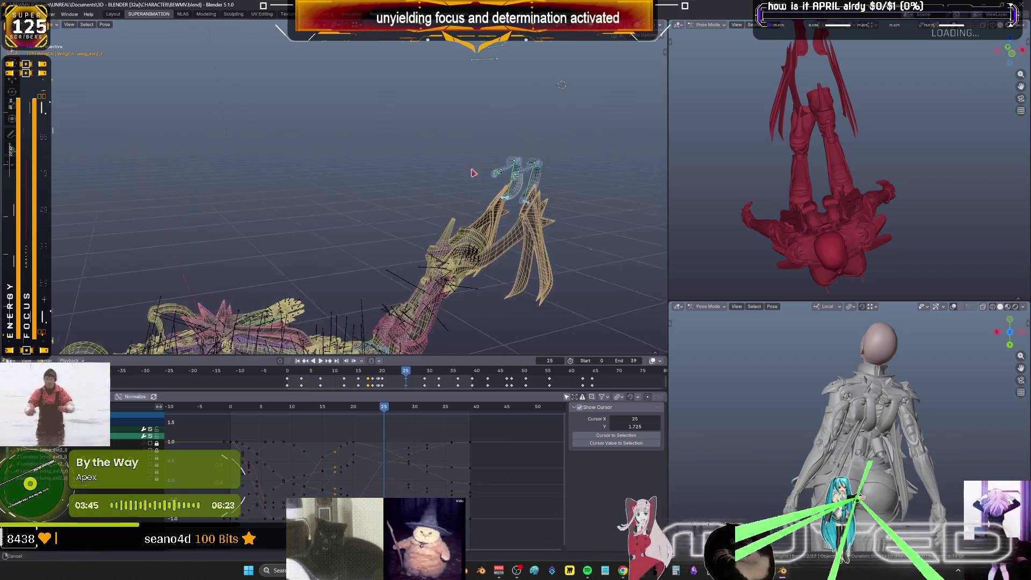
key("shift+alt+z")
left_click(520, 85)
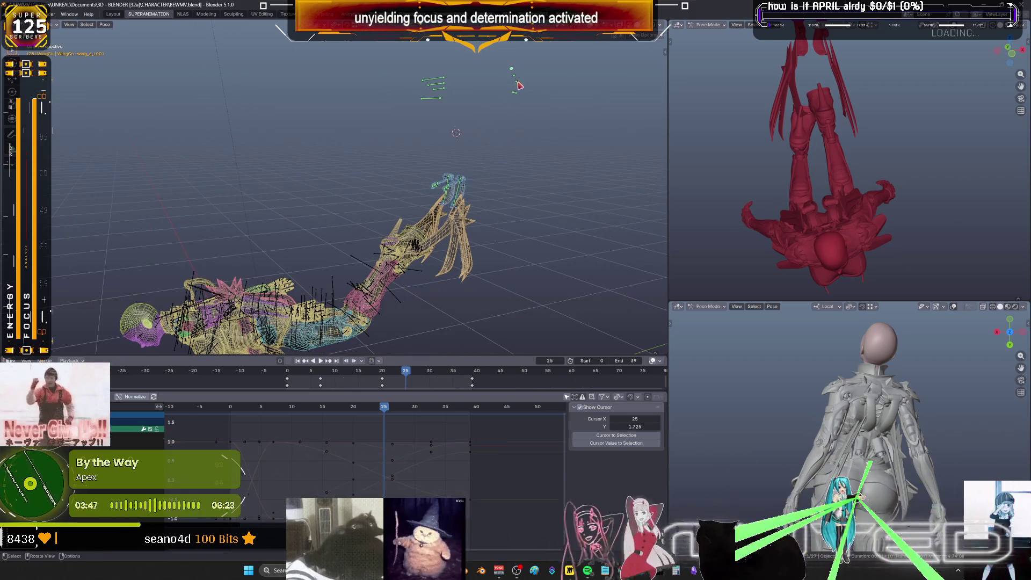
key("r")
key("x")
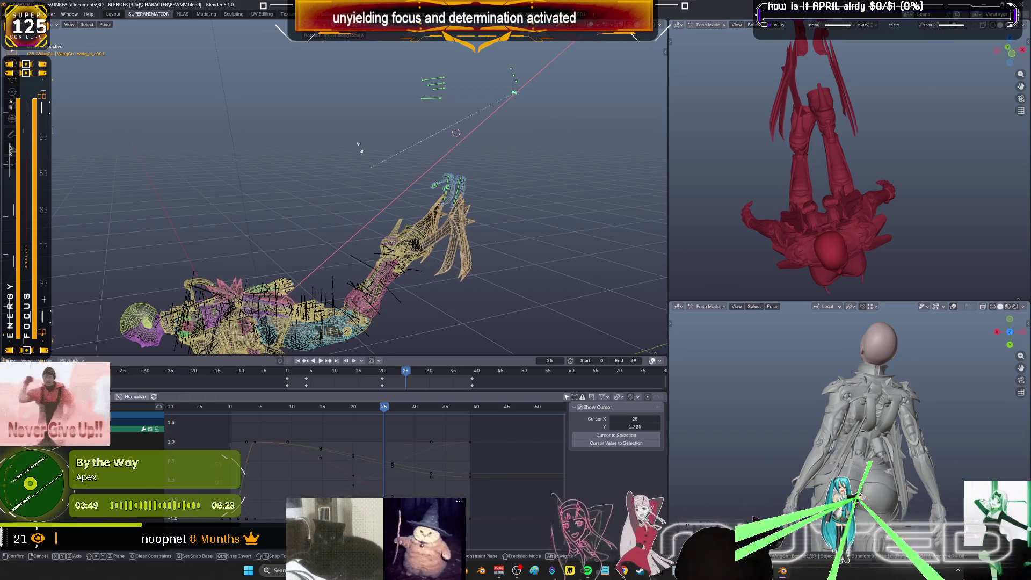
left_click(541, 177)
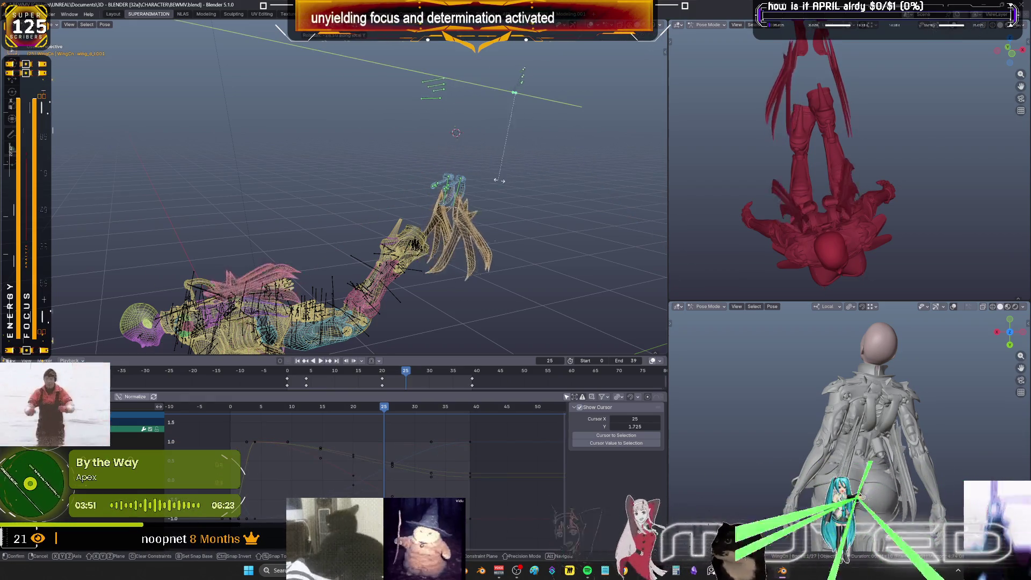
Rotate wing_a_L001 around its local Y axis in two passes, checking from another angle
key("r")
key("y")
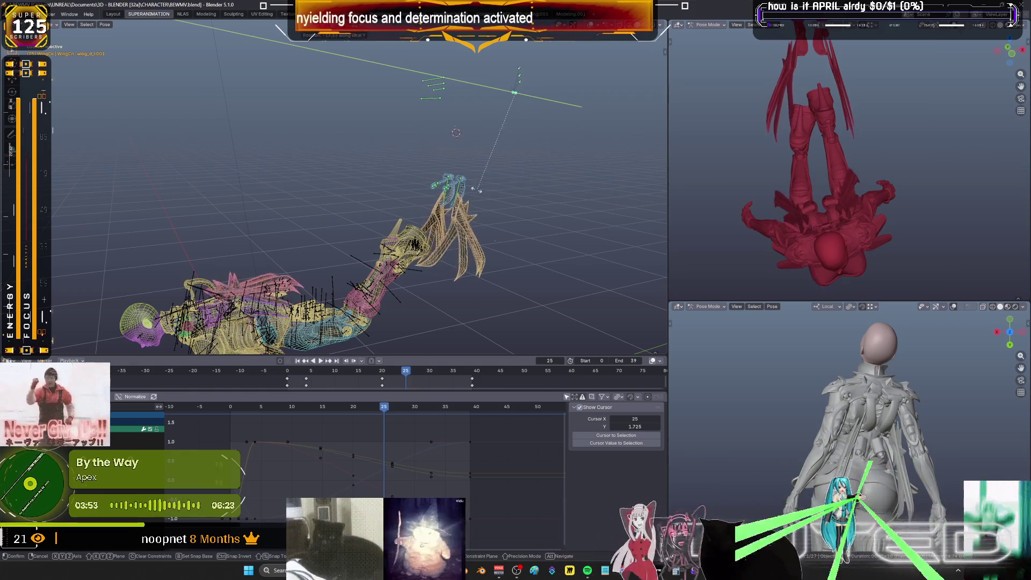
left_click(428, 191)
mouse_move(305, 232)
middle_mouse_down()
mouse_move(338, 191)
mouse_move(362, 196)
middle_mouse_up()
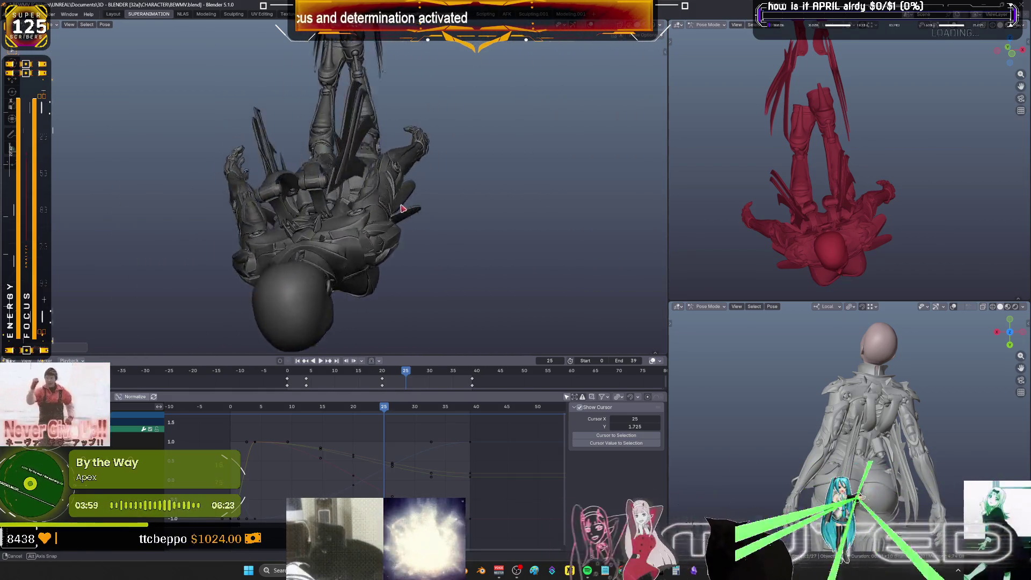
scroll(368, 197, "up", 5)
key("r")
key("y")
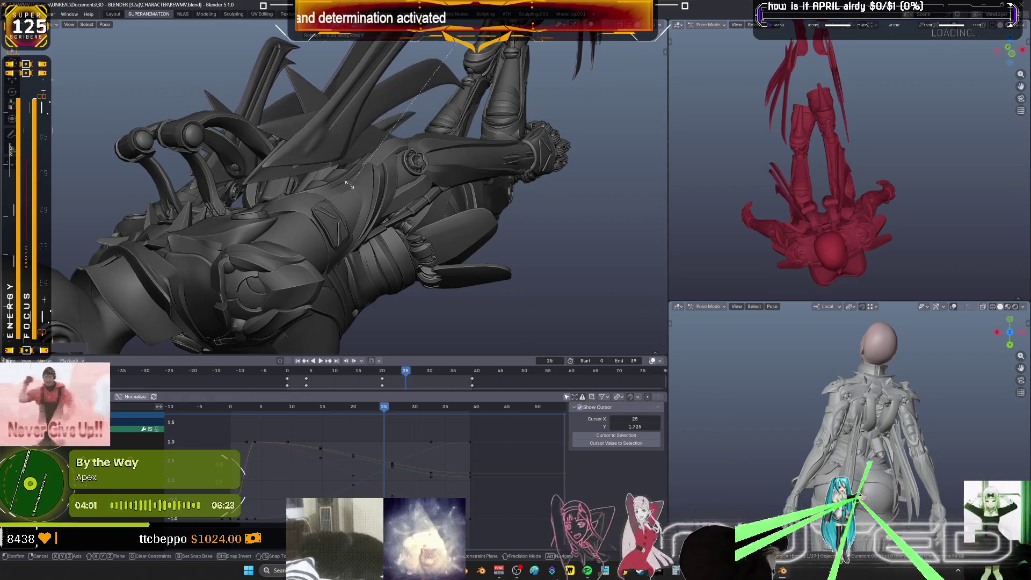
left_click(275, 170)
mouse_move(337, 164)
middle_mouse_down()
mouse_move(374, 205)
mouse_move(459, 155)
middle_mouse_up()
scroll(355, 183, "down", 5)
Refine the wing bone's local Y rotation twice more in the wireframe-with-bones view
key("shift+alt+z")
key("shift+z")
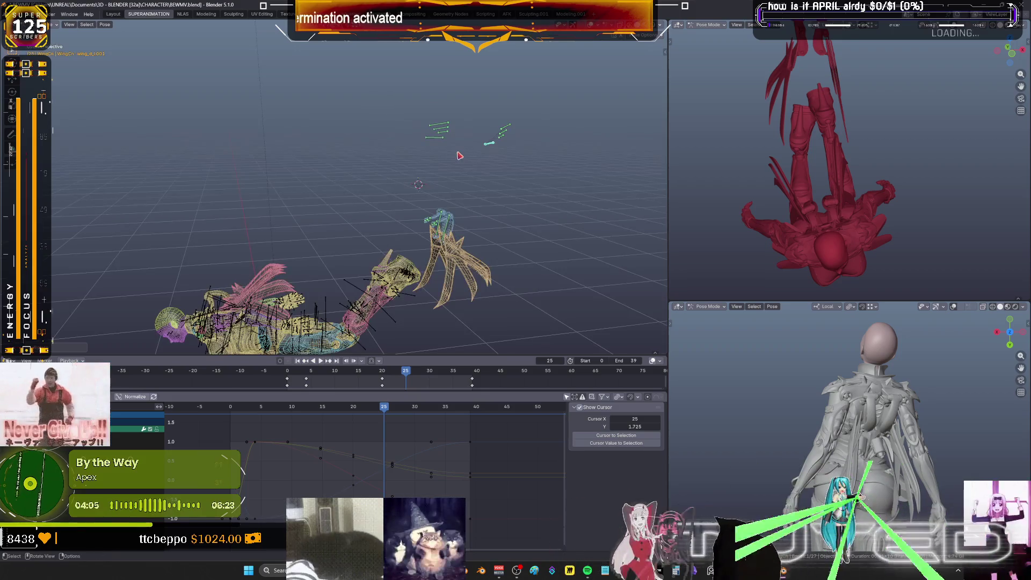
scroll(498, 151, "up", 4)
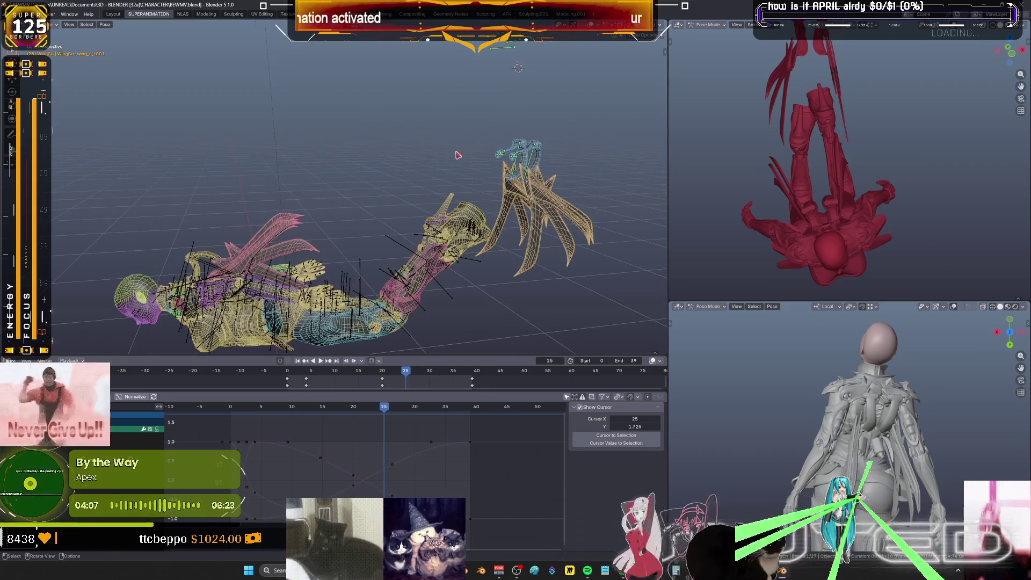
key("r")
key("y")
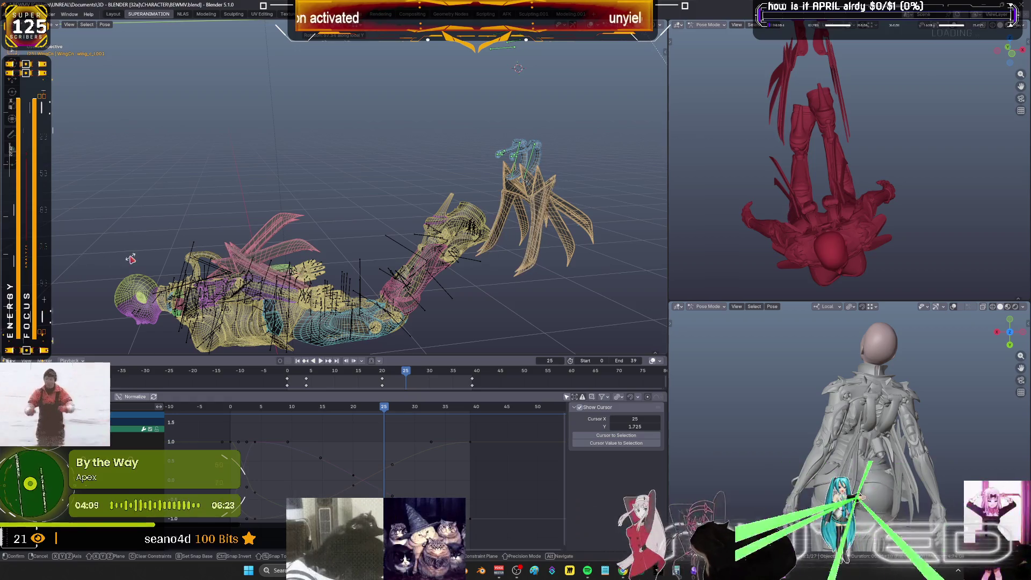
left_click(527, 188)
scroll(542, 145, "down", 3)
middle_click_drag(542, 144, 529, 129)
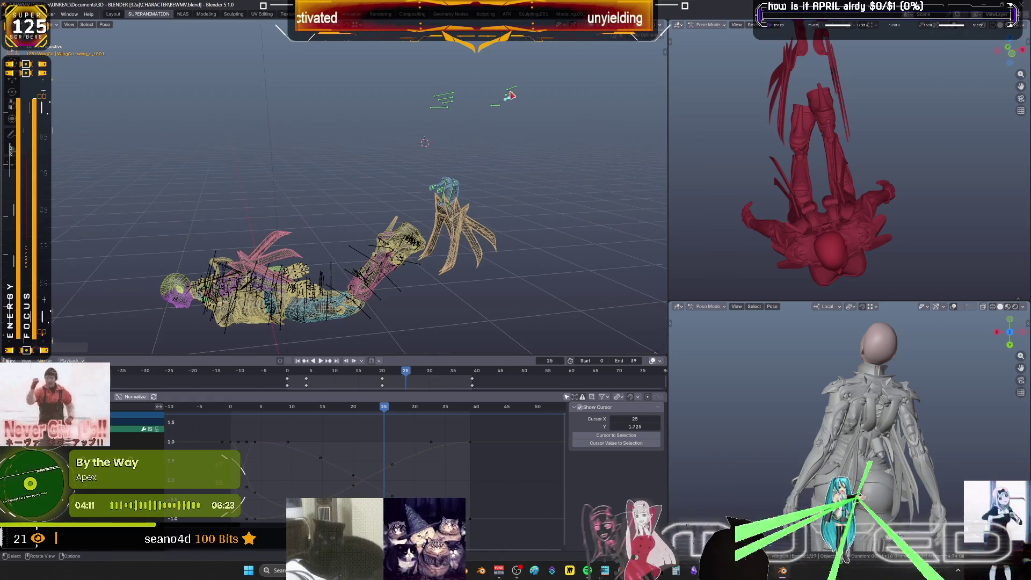
key("r")
key("y")
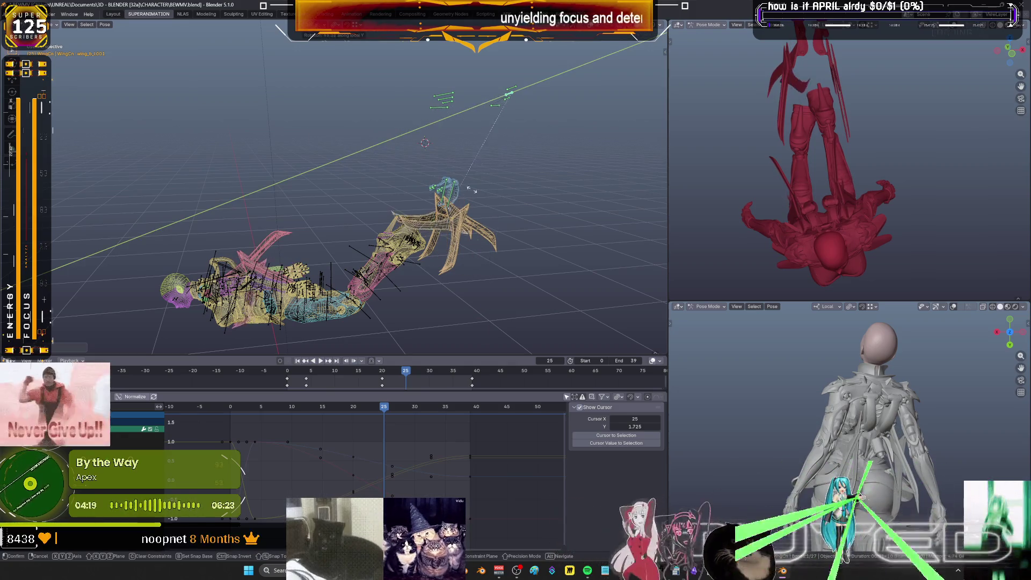
left_click(505, 99)
Adjust the wing's Y rotation again, then rotate it around local Z with the wing isolated
key("r")
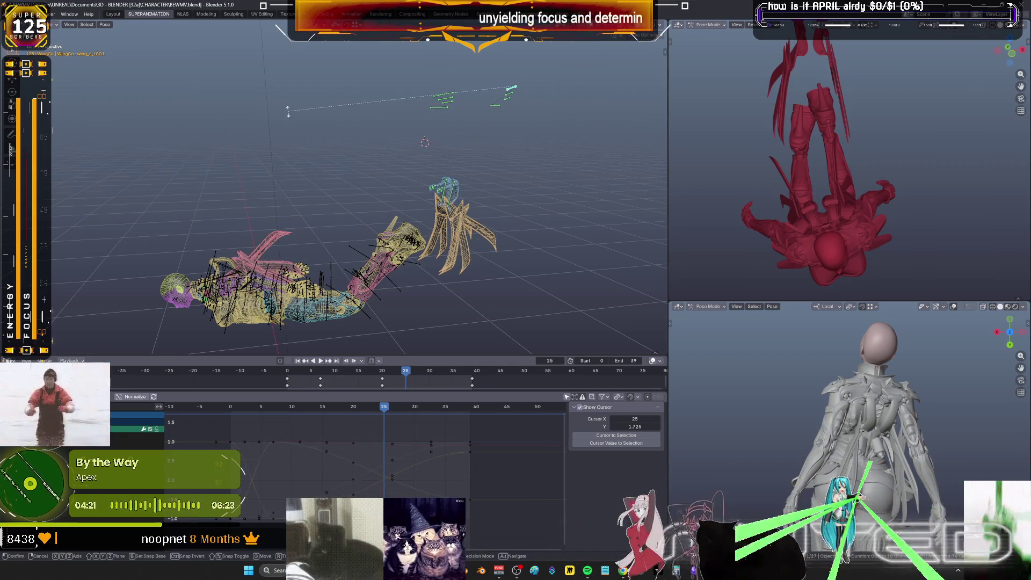
key("y")
key("y")
left_click(414, 176)
mouse_move(414, 176)
middle_mouse_down()
mouse_move(396, 172)
mouse_move(340, 200)
middle_mouse_up()
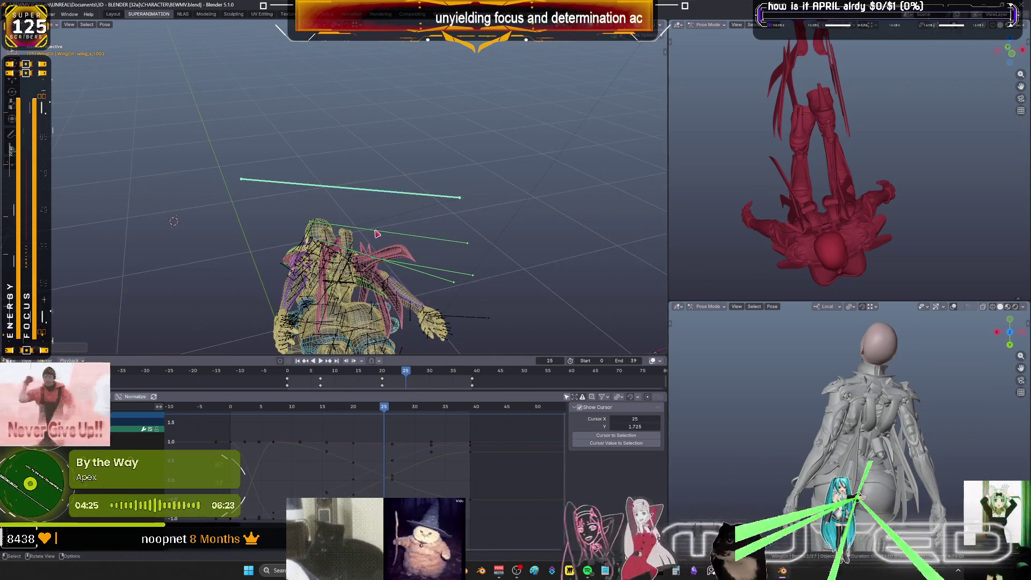
key("slash")
key("r")
key("z")
key("z")
left_click(446, 325)
key("slash")
mouse_move(319, 181)
middle_mouse_down()
mouse_move(333, 177)
mouse_move(318, 236)
mouse_move(433, 80)
mouse_move(407, 228)
middle_mouse_up()
Rotate the isolated wing around local Z again and inspect it sideways in wireframe and solid
key("slash")
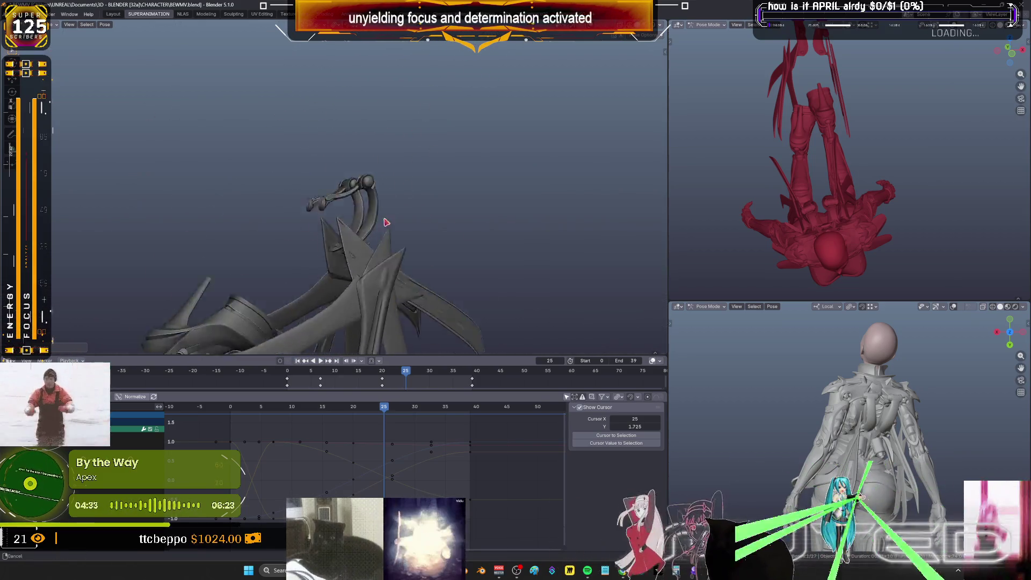
key("r")
key("z")
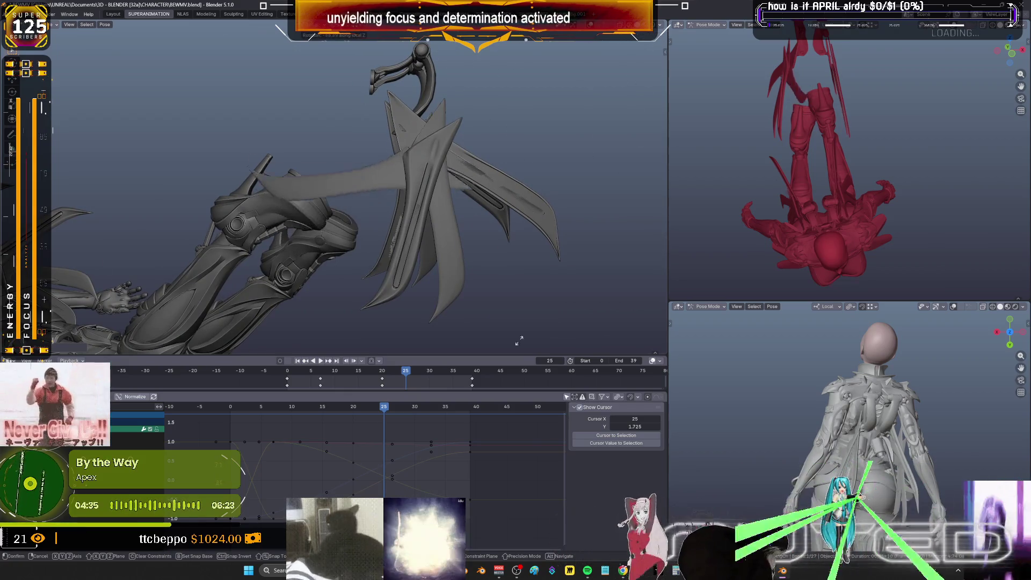
left_click(350, 149)
mouse_move(350, 149)
middle_mouse_down()
mouse_move(341, 242)
mouse_move(373, 248)
mouse_move(391, 161)
middle_mouse_up()
key("shift+z")
middle_click_drag(384, 120, 375, 100)
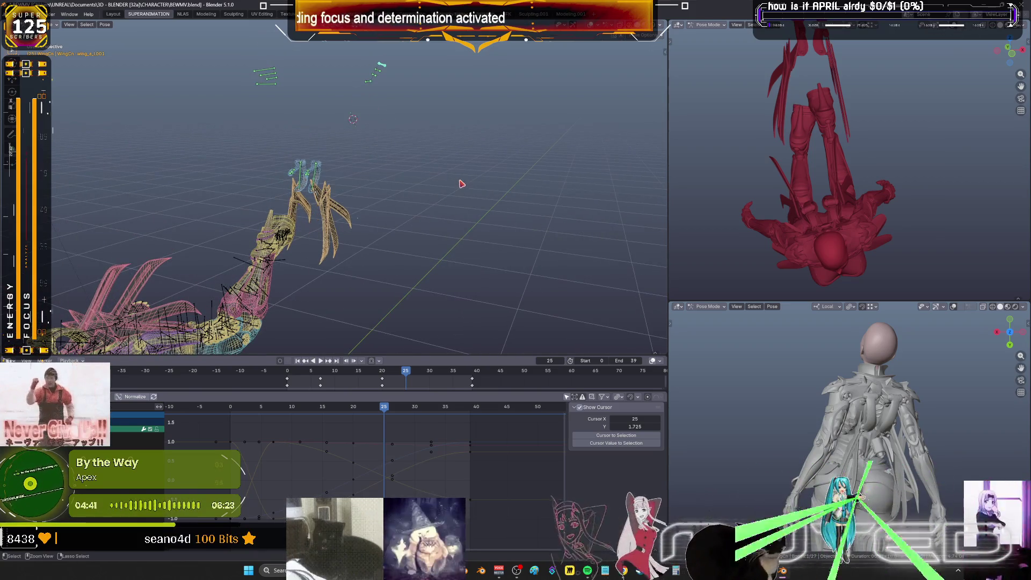
mouse_move(460, 182)
middle_mouse_down()
mouse_move(404, 168)
mouse_move(255, 205)
middle_mouse_up()
key("shift+z")
key("shift+z")
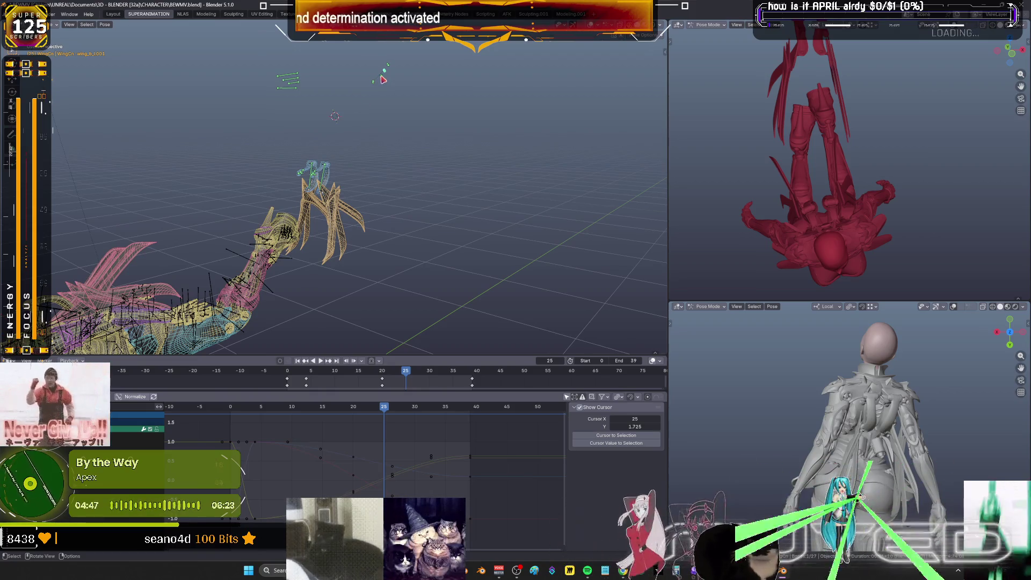
Make final local Y rotation tweaks to the wing, then view the full solid character side-on
key("r")
key("y")
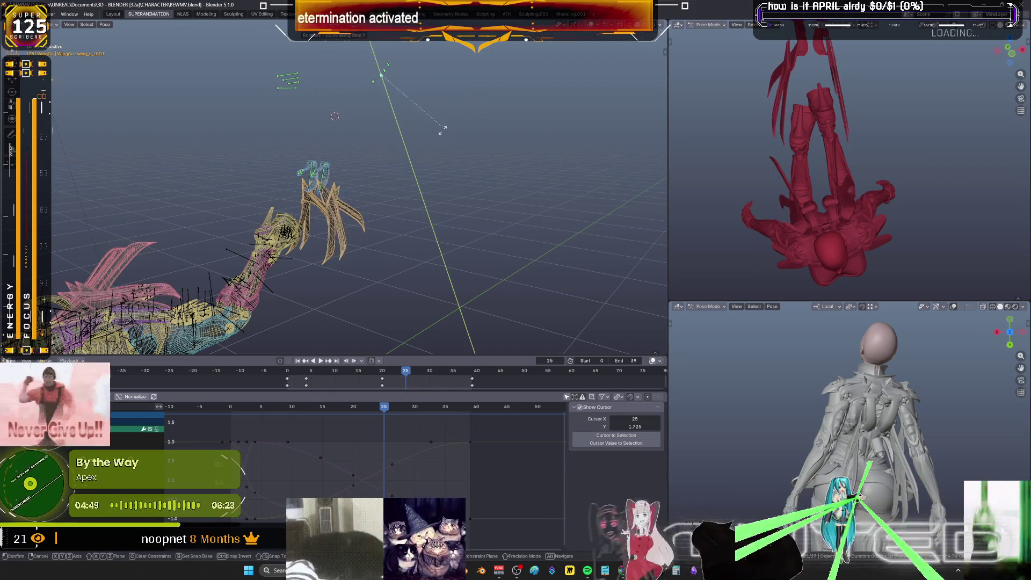
left_click(392, 78)
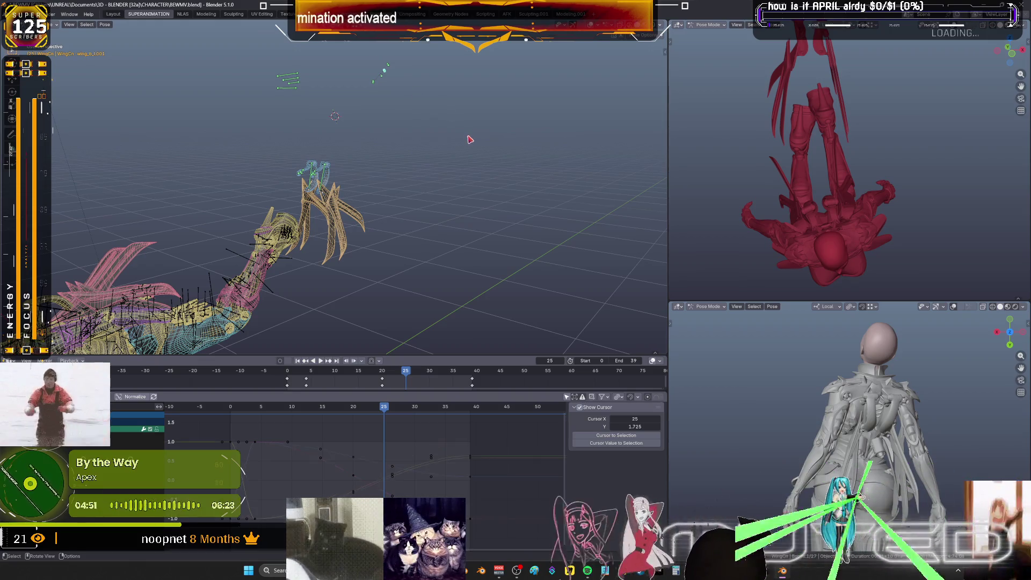
key("r")
key("y")
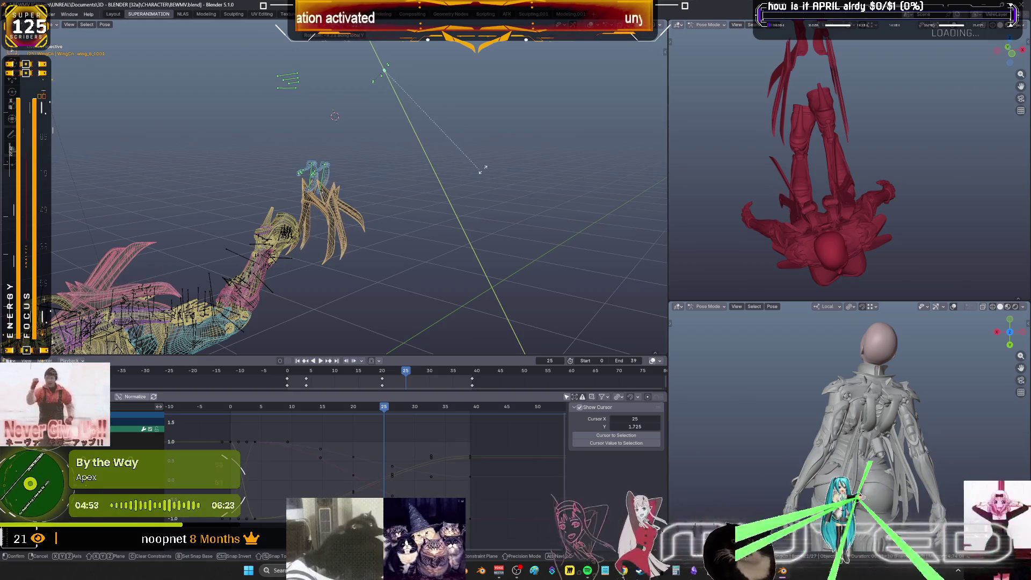
left_click(391, 68)
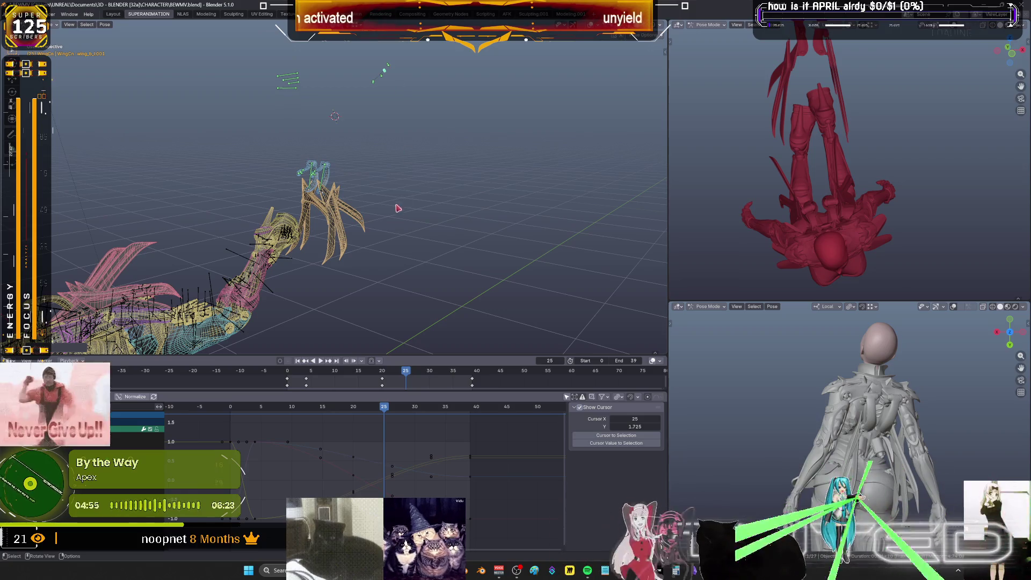
key("r")
key("y")
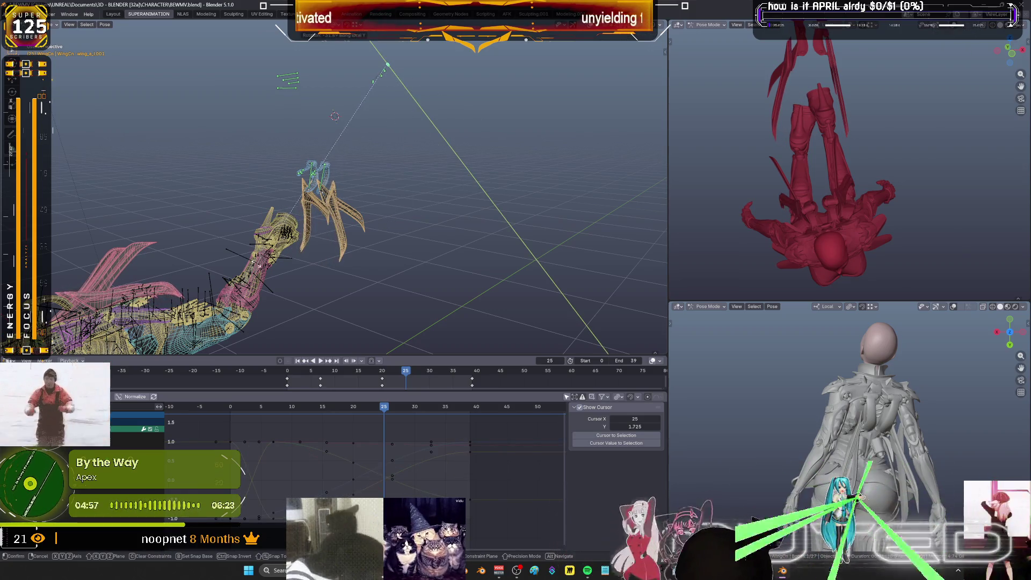
key("Escape")
key("KP_Divide")
mouse_move(344, 190)
middle_mouse_down()
mouse_move(212, 201)
mouse_move(278, 189)
middle_mouse_up()
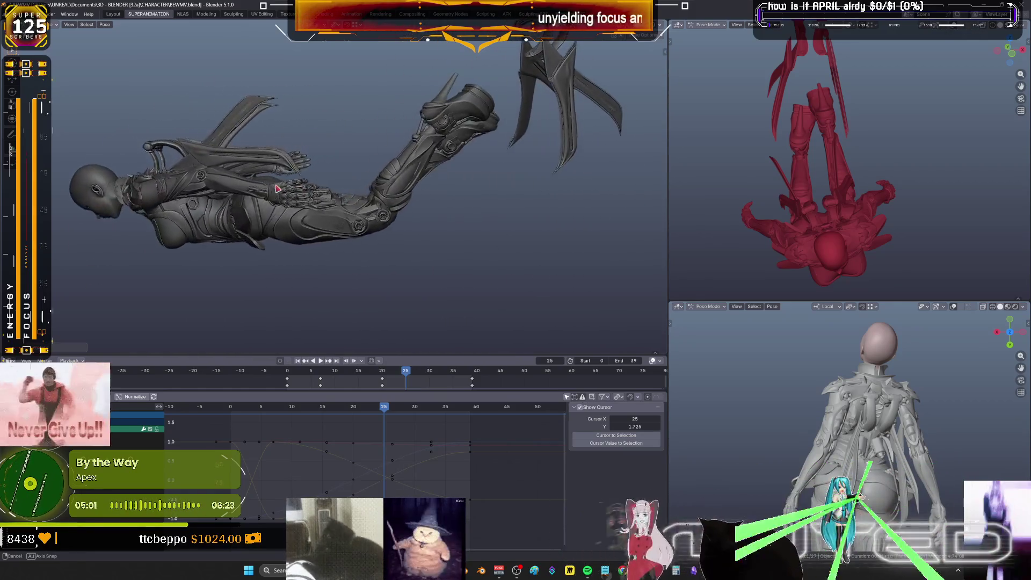
In the wireframe bone view, box-select the wing bones and key them at frame 25
key("KP_Divide")
mouse_move(554, 157)
left_mouse_down()
mouse_move(380, 70)
mouse_move(364, 90)
left_mouse_up()
key("k")
key("Return")
At frame 23, blend a breakdown wing pose and insert a rotation key
left_click_drag(395, 406, 335, 408)
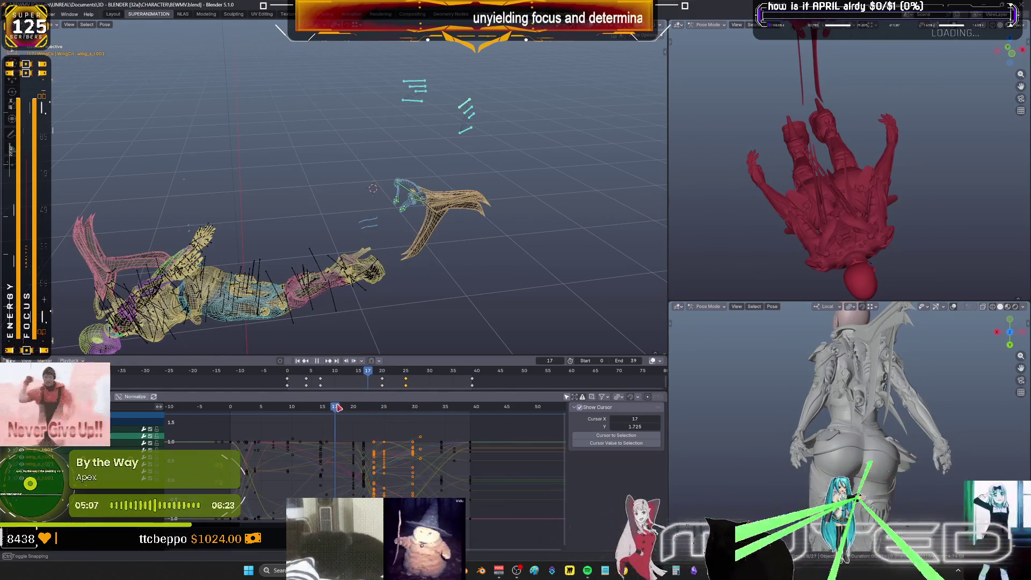
key("space")
left_click_drag(529, 138, 332, 117)
middle_click_drag(224, 259, 301, 215)
key("shift+e")
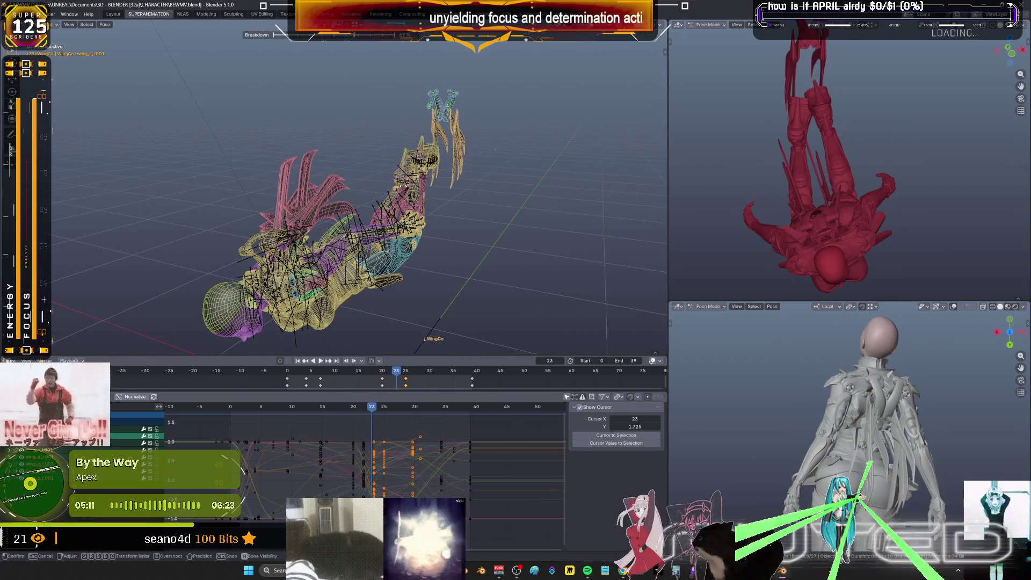
middle_click_drag(406, 197, 400, 184)
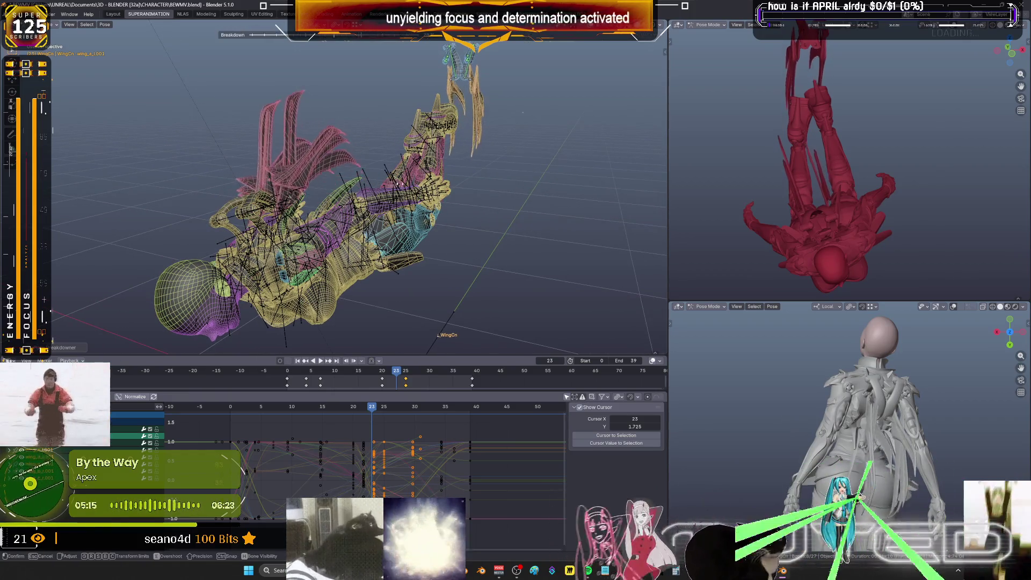
left_click(424, 185)
key("k")
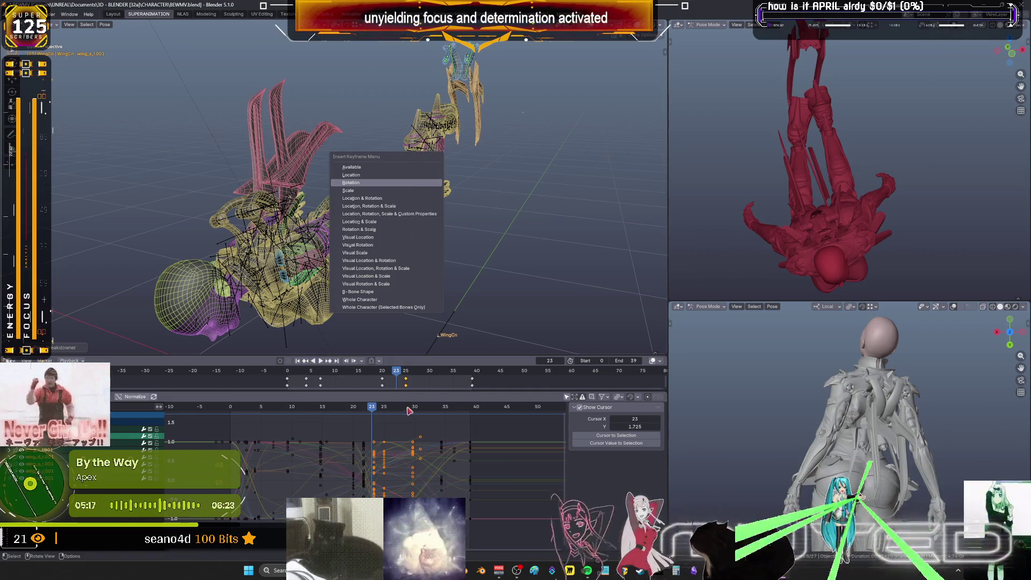
key("Return")
key("space")
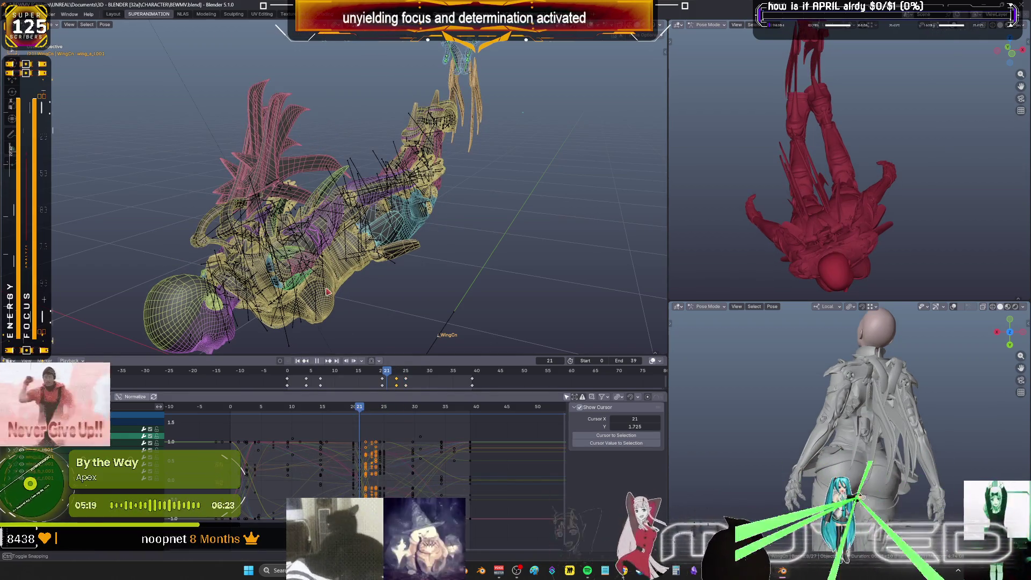
Add another wing breakdown pose around frame 19, then scrub frames 22–26 to review
left_click(323, 408)
left_click_drag(322, 407, 365, 415)
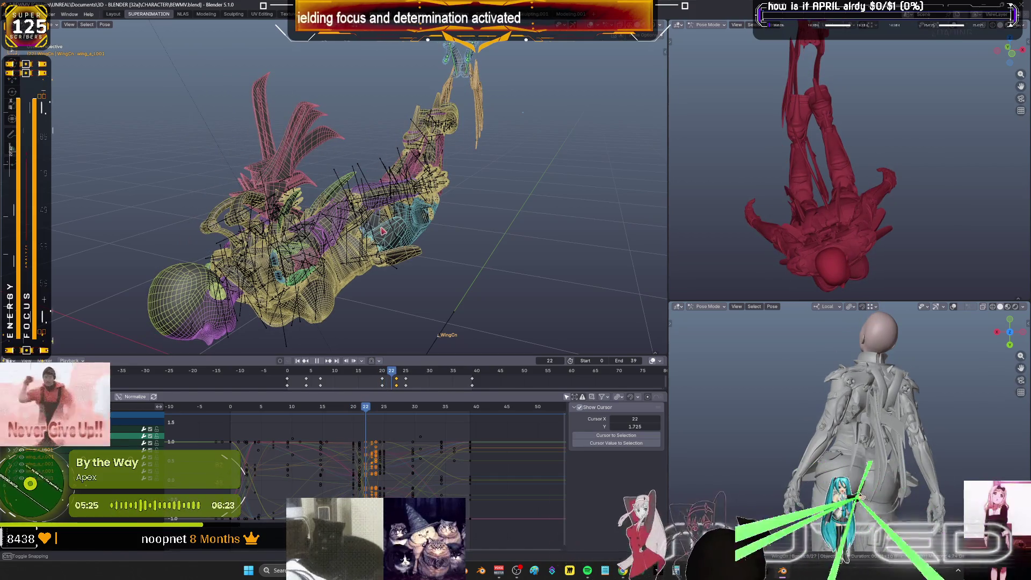
key("shift+e")
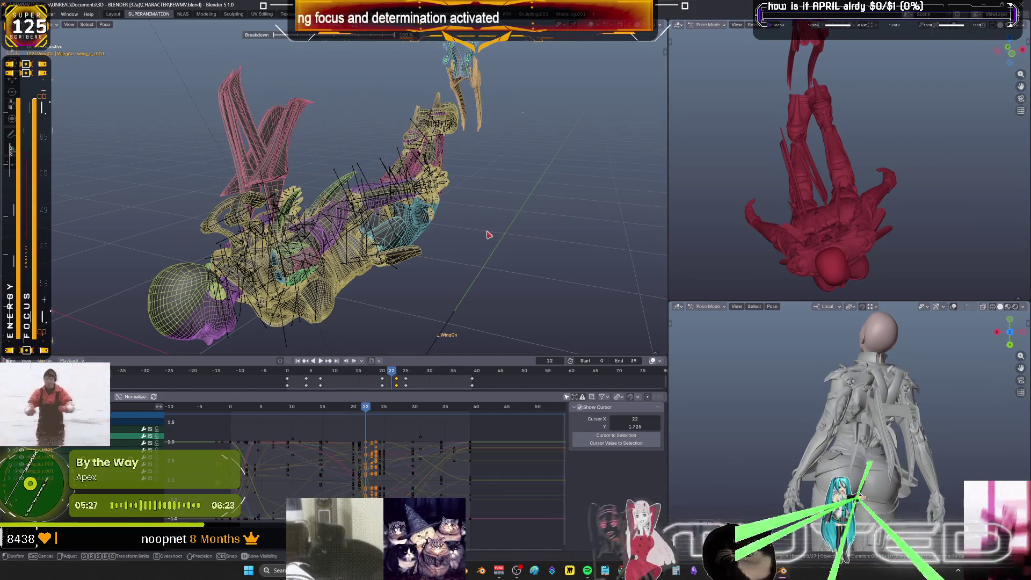
left_click(488, 234)
right_click(489, 236)
mouse_move(369, 412)
left_mouse_down()
mouse_move(459, 427)
mouse_move(441, 418)
left_mouse_up()
mouse_move(443, 161)
middle_mouse_down()
mouse_move(437, 119)
mouse_move(515, 150)
middle_mouse_up()
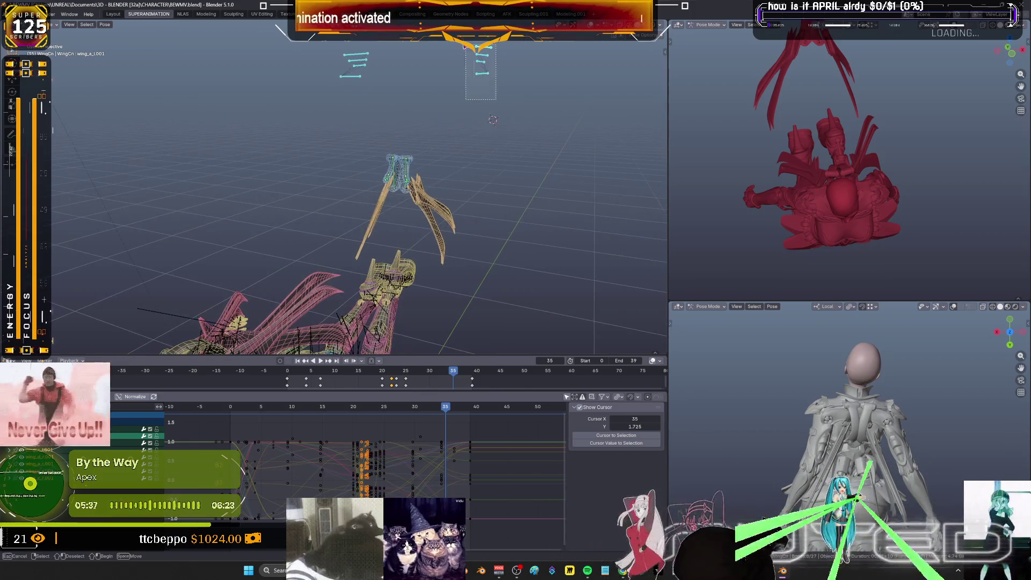
Box-select the left wing bones, frame all graph keys, and rotate the wings at frame 34
key("b")
key("b")
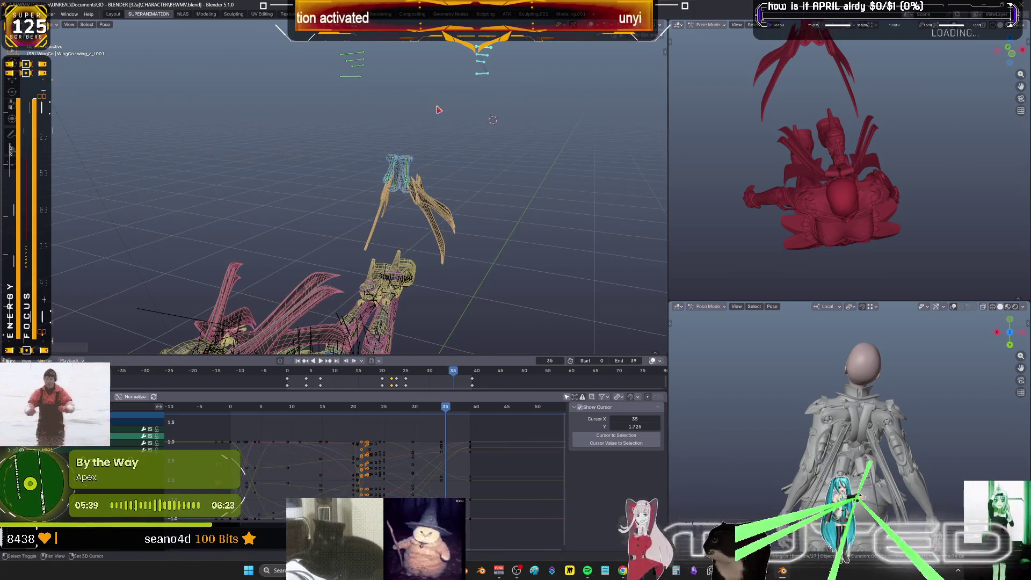
left_click_drag(418, 98, 330, 42)
right_click(364, 78)
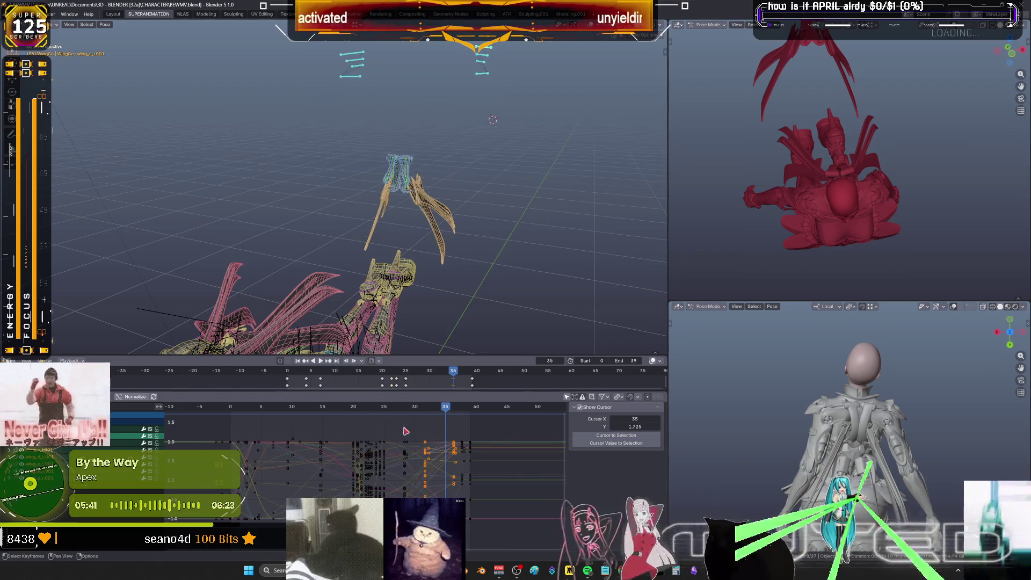
middle_click_drag(483, 444, 462, 444, "ctrl")
key("Home")
left_click_drag(499, 410, 498, 411)
key("r")
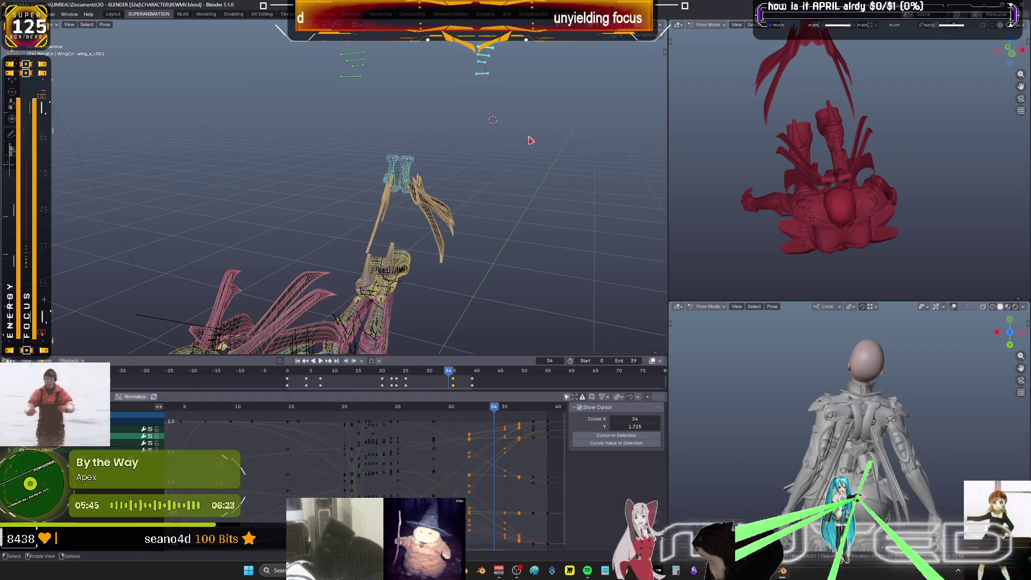
right_click(435, 106)
left_click_drag(400, 94, 338, 50)
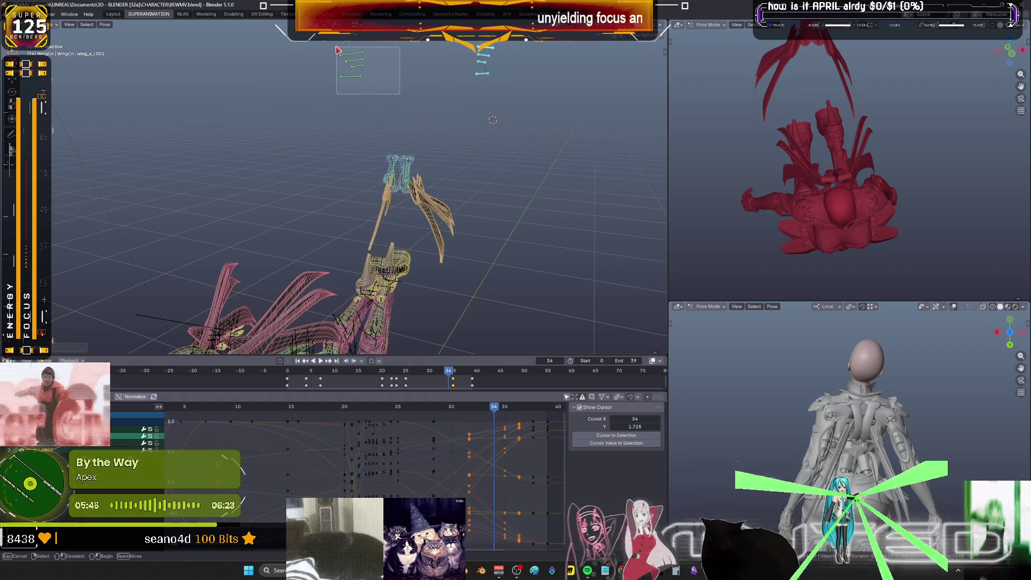
right_click(448, 129)
key("Escape")
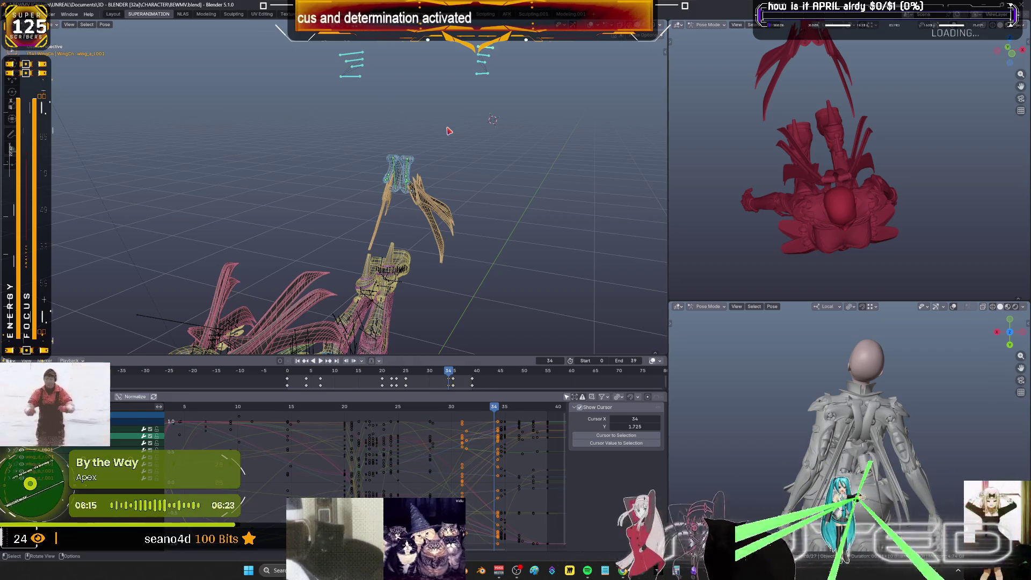
mouse_move(472, 190)
middle_mouse_down()
mouse_move(460, 214)
mouse_move(483, 154)
middle_mouse_up()
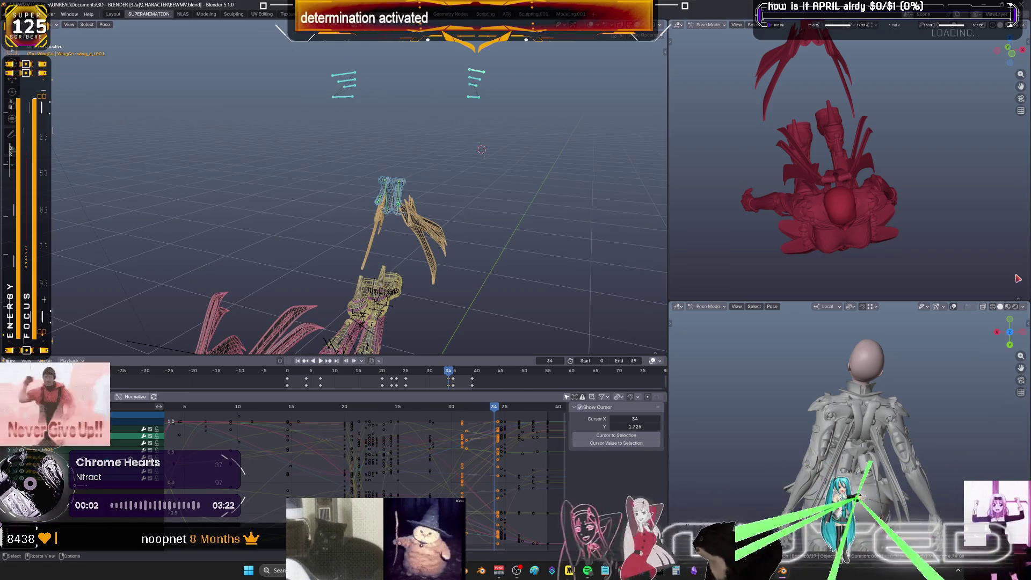
Rotate the wing bones at frame 33, key the rotation, then maximize the framed Graph Editor
mouse_move(433, 264)
middle_mouse_down()
mouse_move(459, 240)
mouse_move(502, 121)
middle_mouse_up()
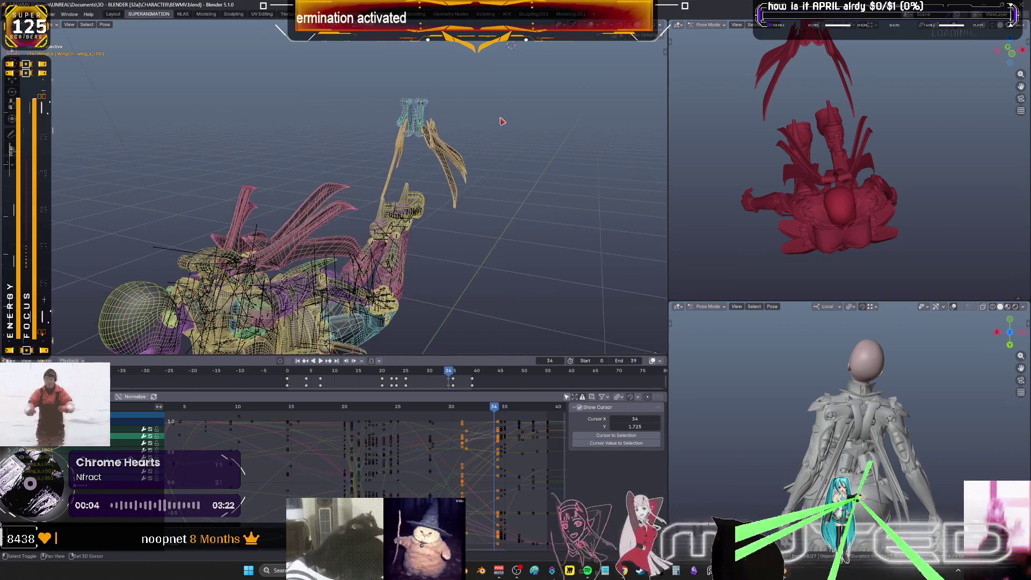
key("Escape")
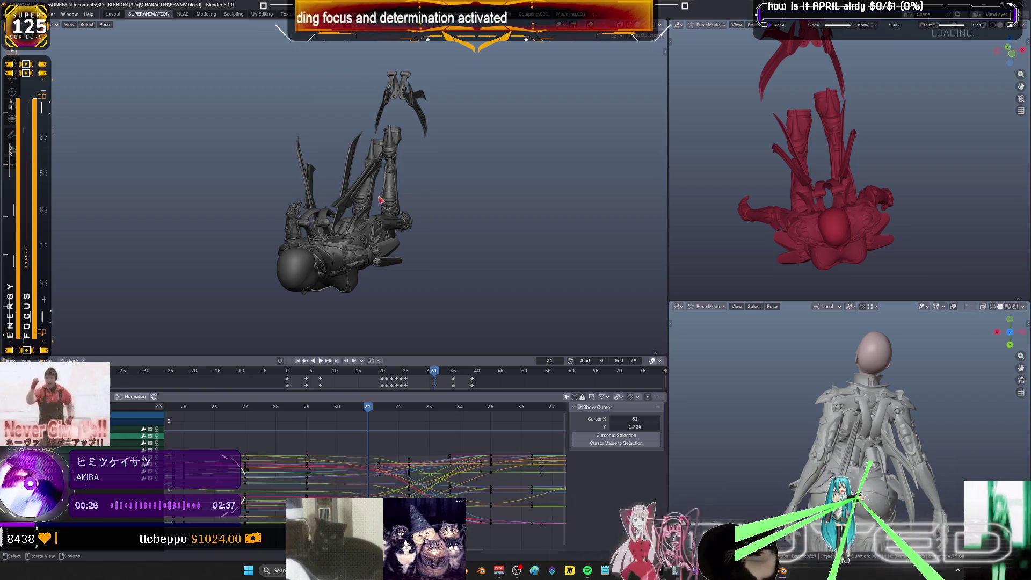
mouse_move(371, 414)
left_mouse_down()
mouse_move(438, 424)
mouse_move(429, 391)
left_mouse_up()
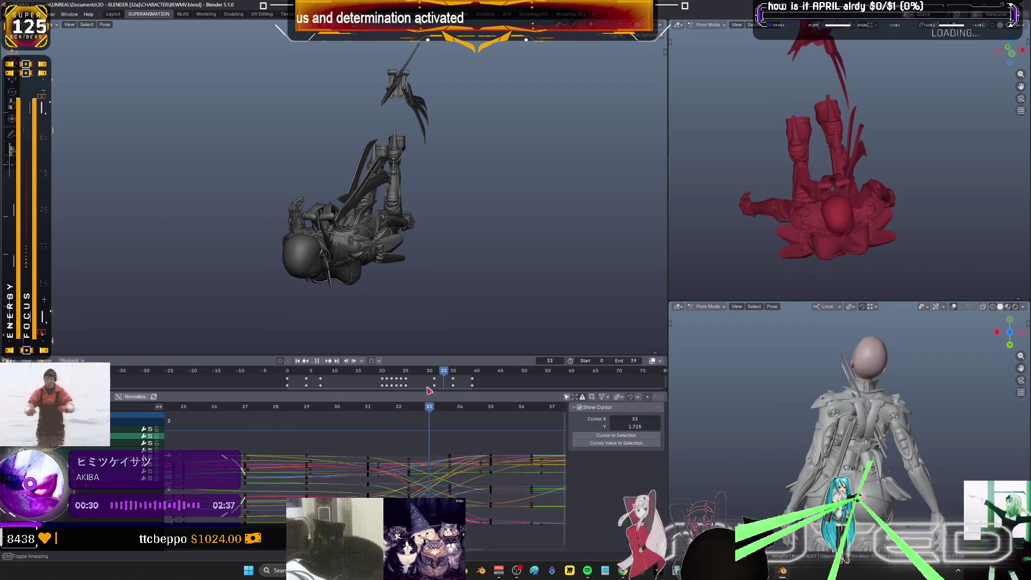
key("r")
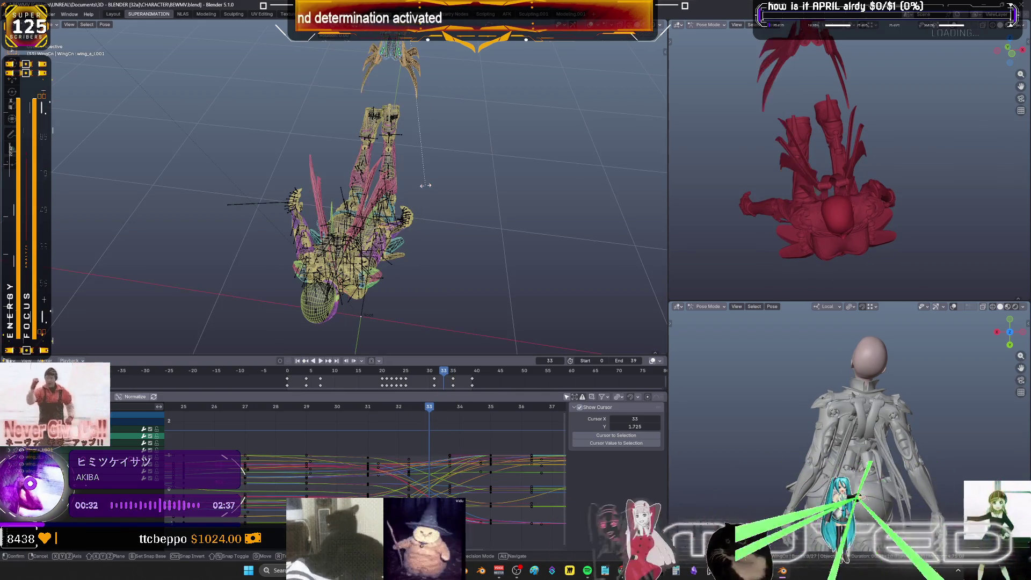
right_click(426, 187)
right_click(425, 187)
left_click(424, 185)
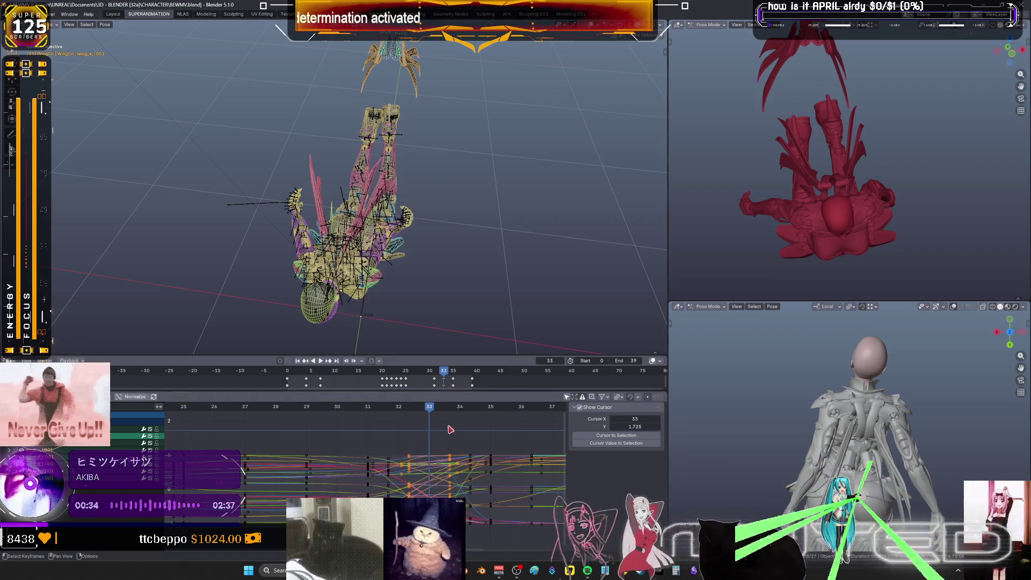
key("Home")
key("ctrl+space")
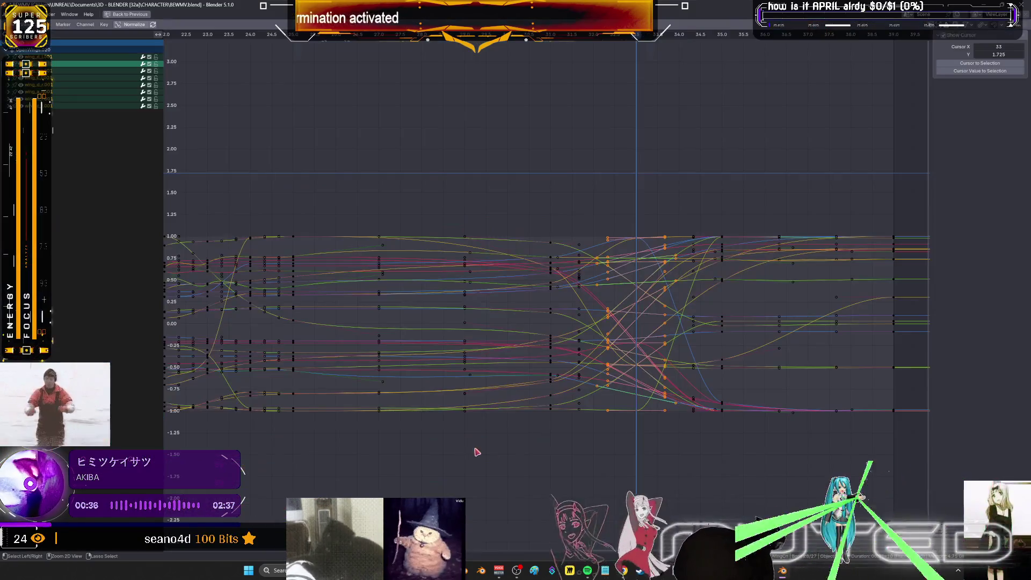
Box-select the middle-frame keys and set their interpolation mode to Linear
scroll(463, 441, "down", 1)
mouse_move(623, 421)
left_mouse_down()
mouse_move(373, 204)
mouse_move(321, 198)
left_mouse_up()
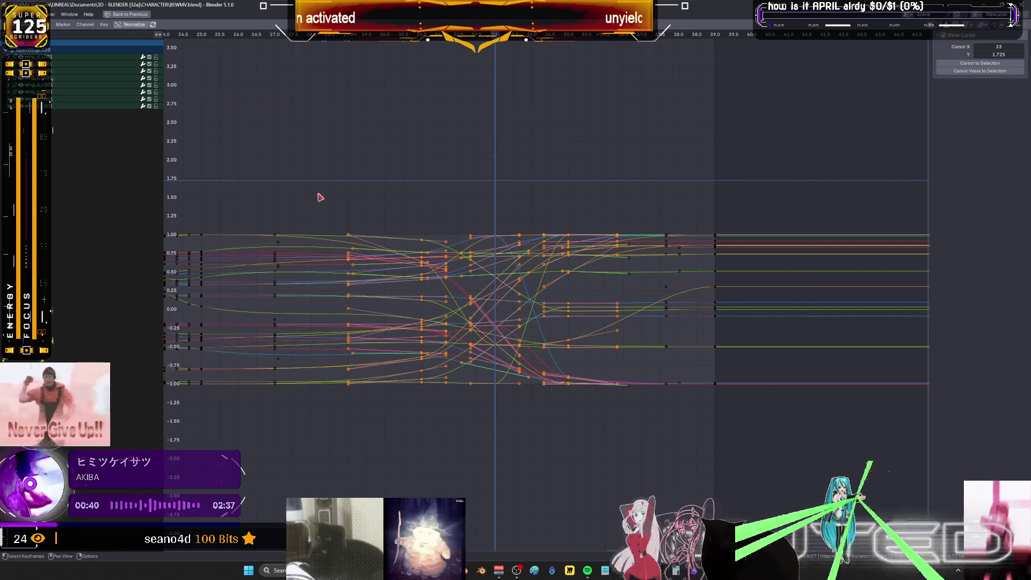
right_click(429, 293)
mouse_move(431, 293)
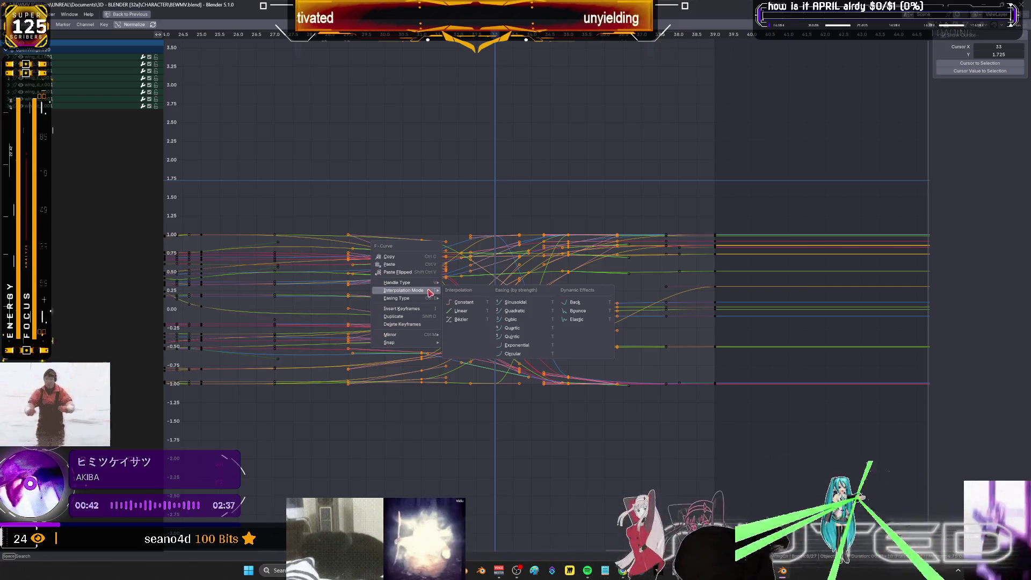
left_click(467, 314)
right_click(467, 317)
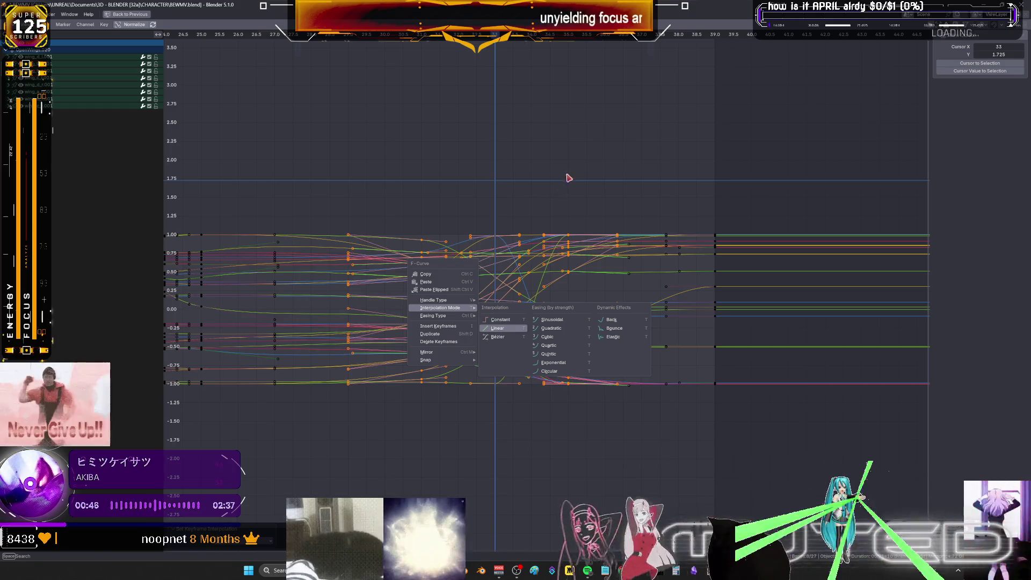
key("Delete")
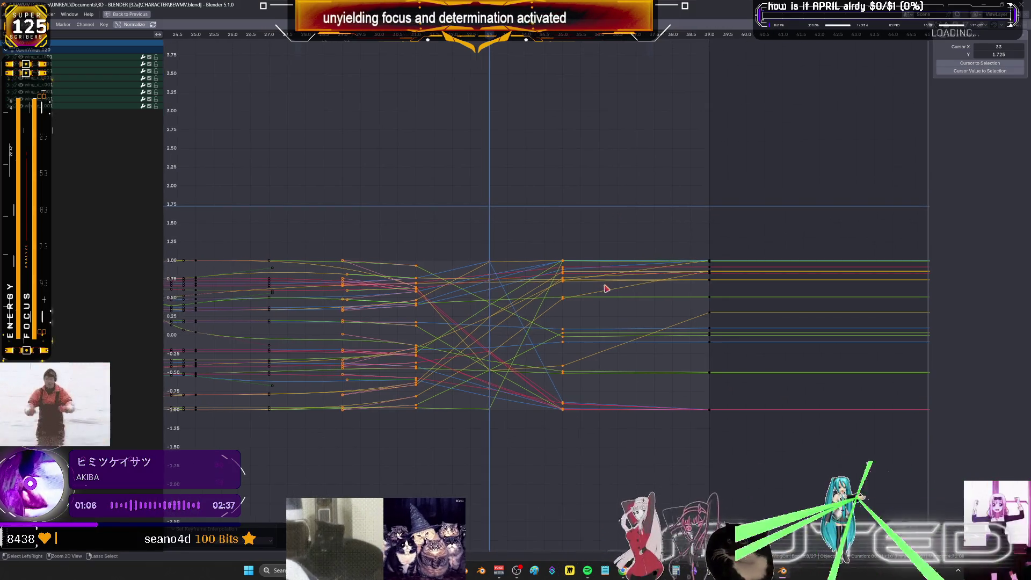
Restore the multi-view layout, return to wireframe with bones, and go to frame 34
key("ctrl+space")
middle_click_drag(439, 179, 404, 186)
key("shift+z")
key("shift+z")
key("shift+alt+z")
left_click_drag(341, 409, 352, 409)
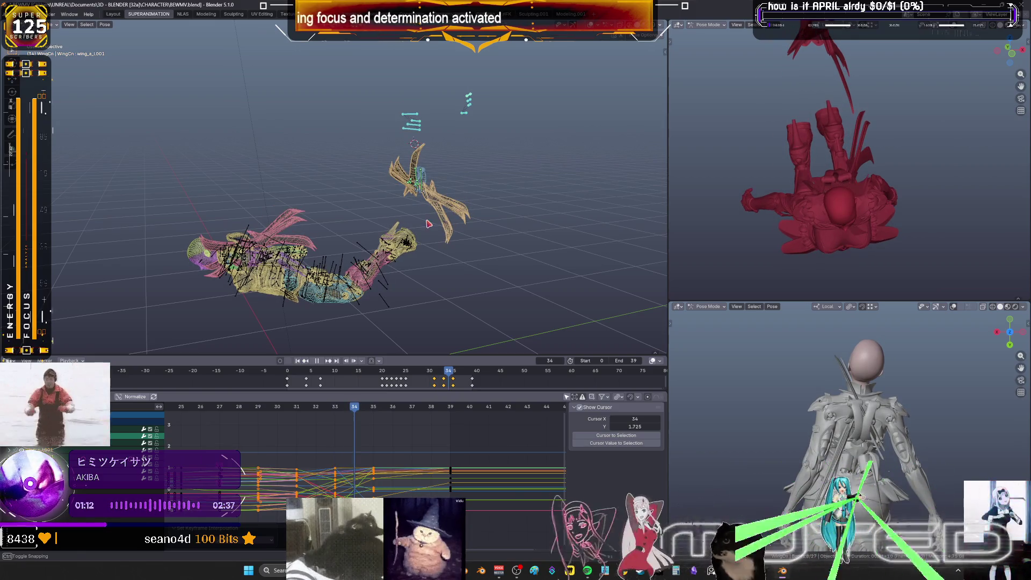
Try wing rotations around frames 35 and 36, cancelling each one
key("r")
right_click(428, 222)
right_click(428, 222)
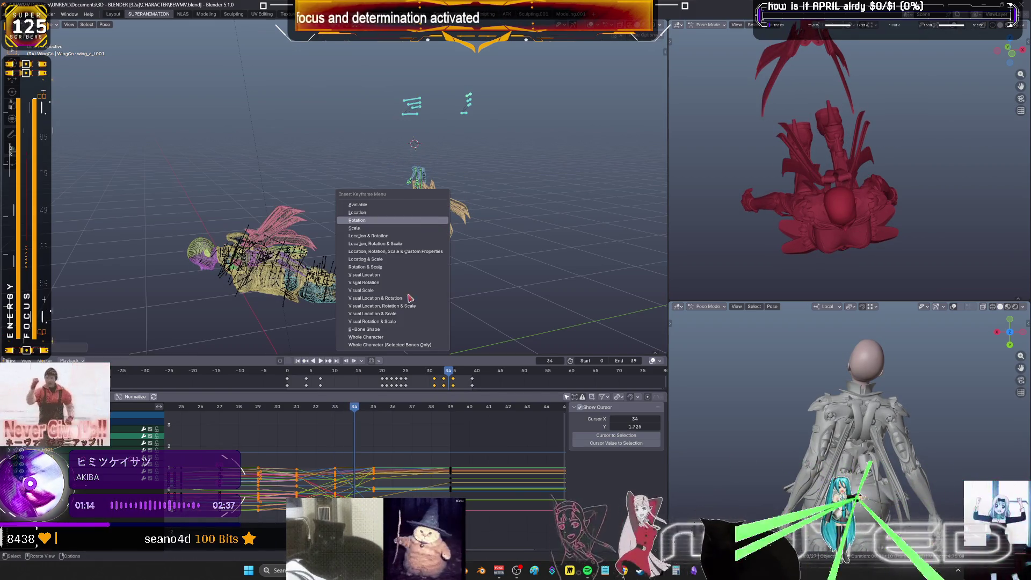
left_click(373, 409)
key("r")
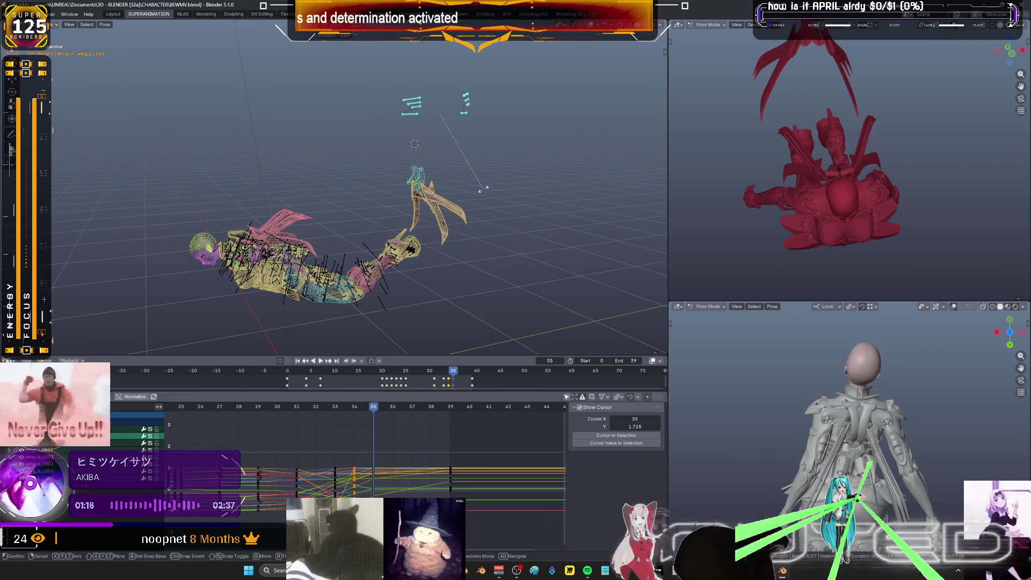
right_click(483, 192)
right_click(483, 191)
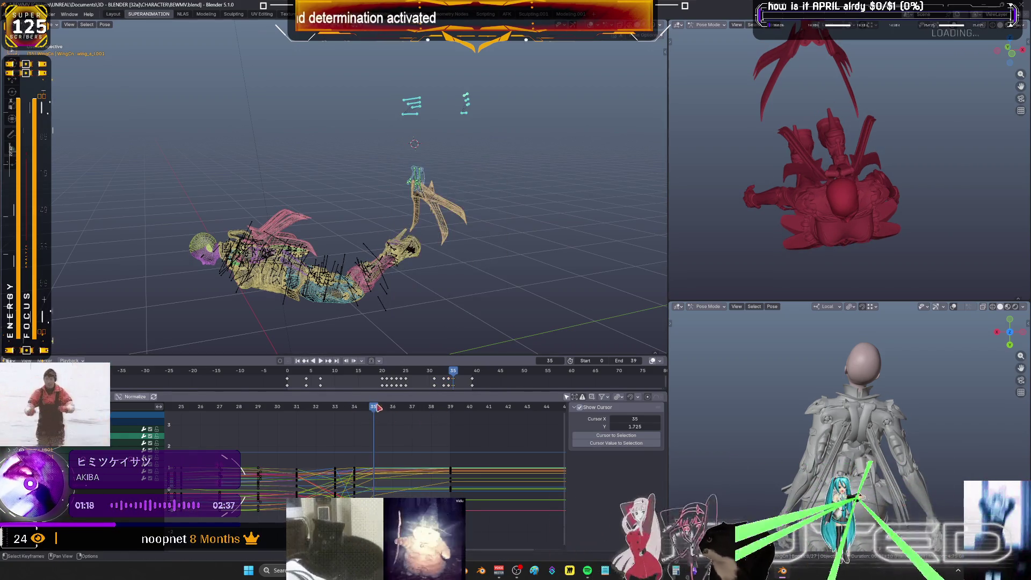
left_click(391, 413)
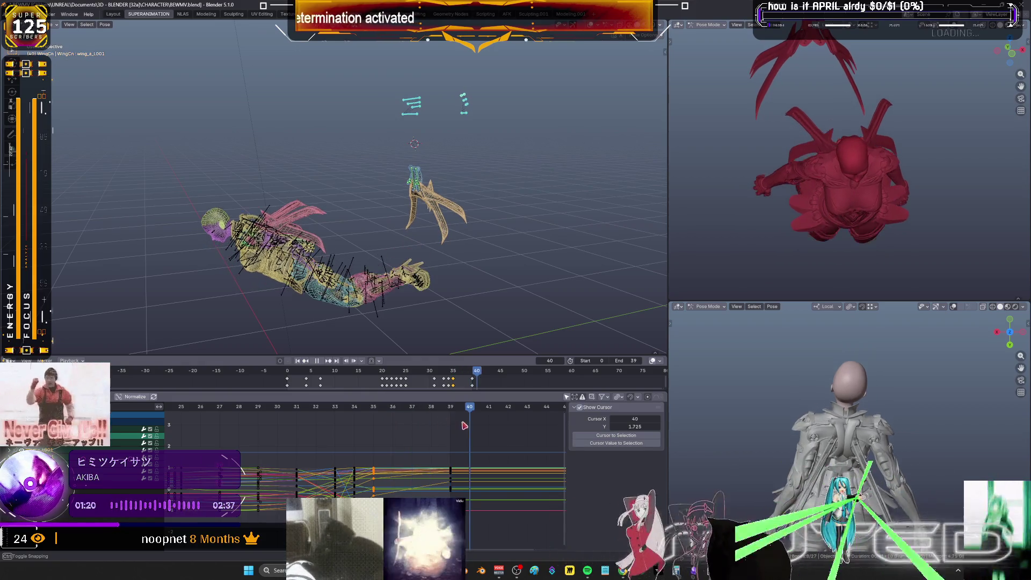
left_click(373, 421)
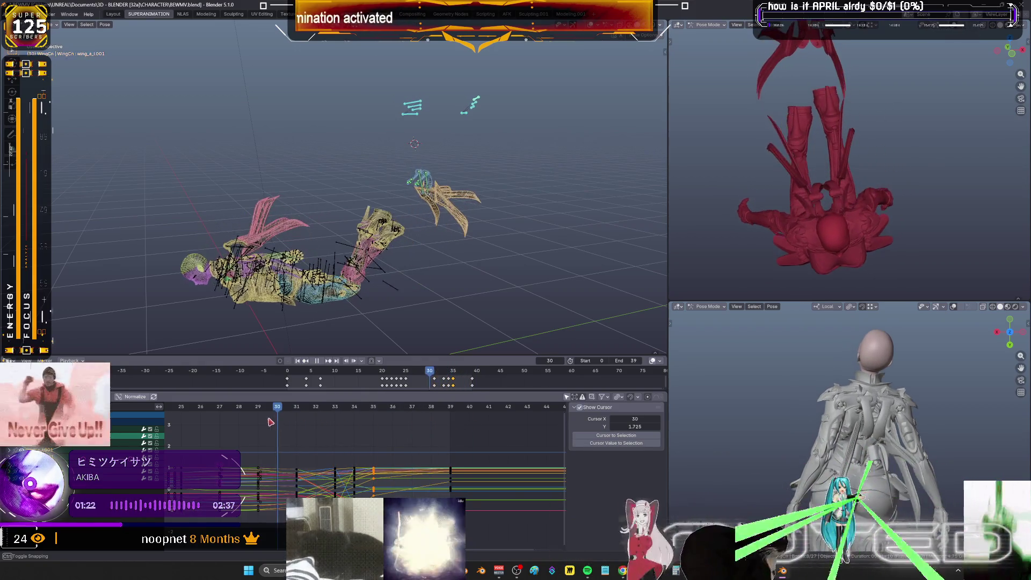
Scrub frames 31–37, stop playback at frame 21, and pan the 3D view
left_click(299, 423)
left_click_drag(299, 424, 412, 432)
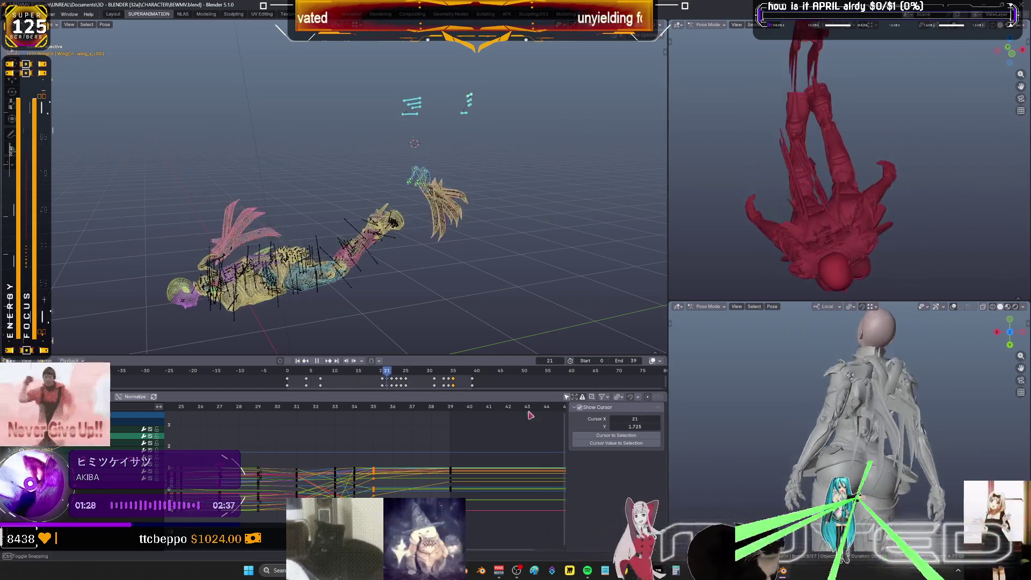
key("space")
middle_click_drag(339, 242, 427, 177, "shift")
key("Home")
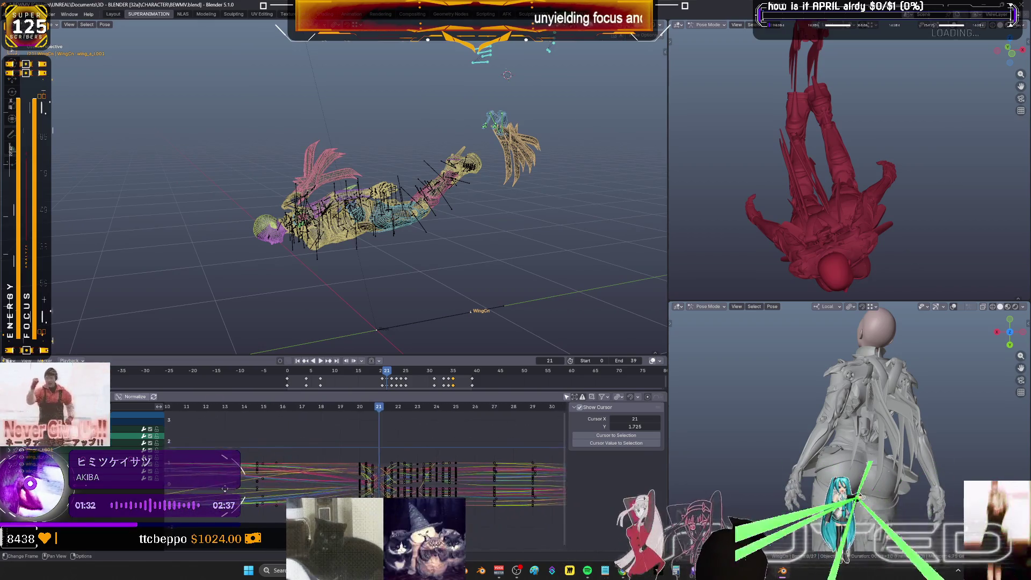
In the full-screen Graph Editor, box-select key columns and slide them to retime the wings
key("ctrl+space")
scroll(584, 420, "up", 2)
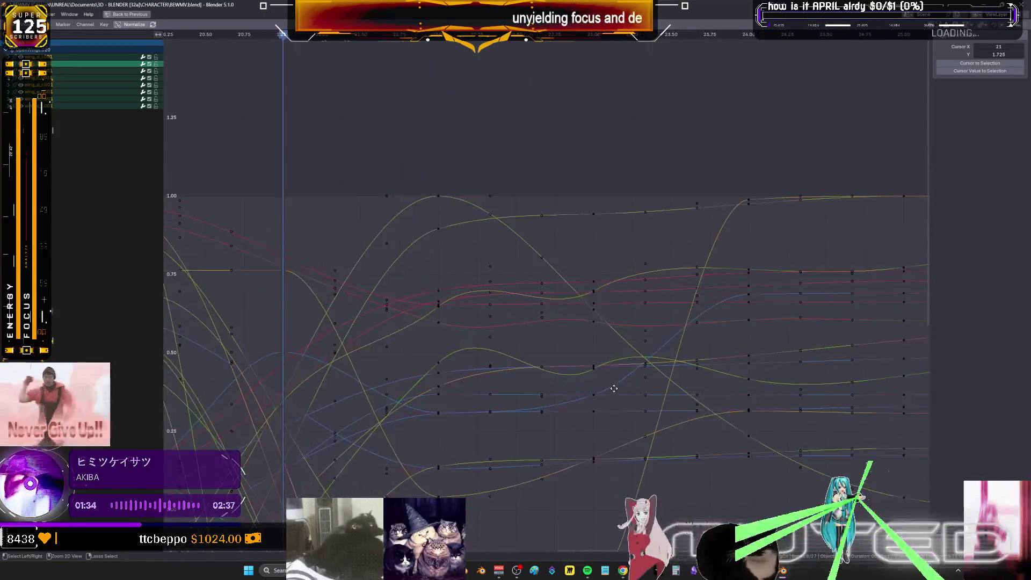
mouse_move(433, 223)
left_mouse_down()
mouse_move(449, 349)
mouse_move(507, 490)
mouse_move(520, 509)
mouse_move(554, 500)
left_mouse_up()
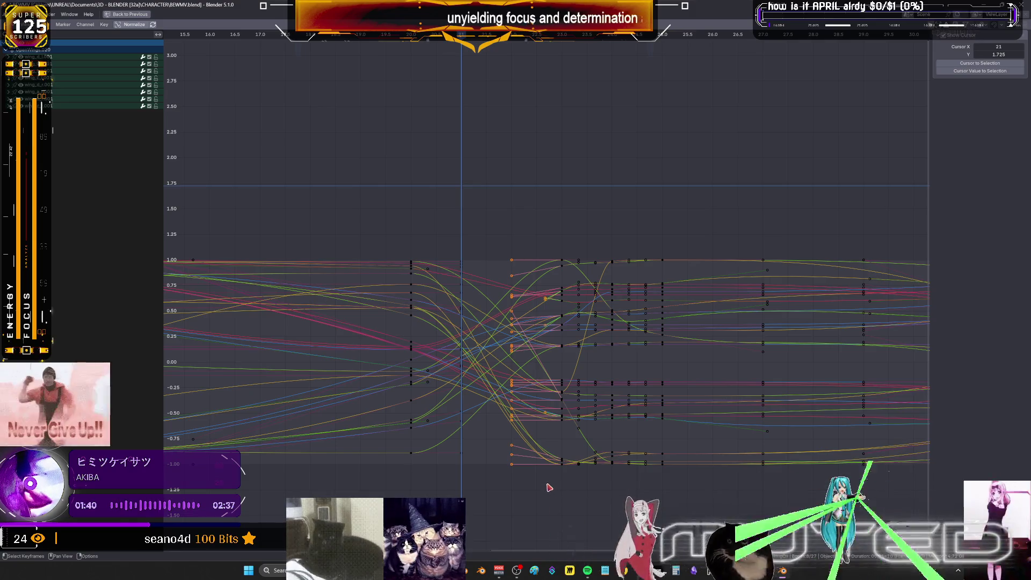
mouse_move(588, 235)
left_mouse_down()
mouse_move(537, 510)
mouse_move(599, 218)
left_mouse_up()
key("Escape")
key("g")
left_click(651, 195)
mouse_move(697, 206)
left_mouse_down()
mouse_move(645, 482)
mouse_move(627, 482)
left_mouse_up()
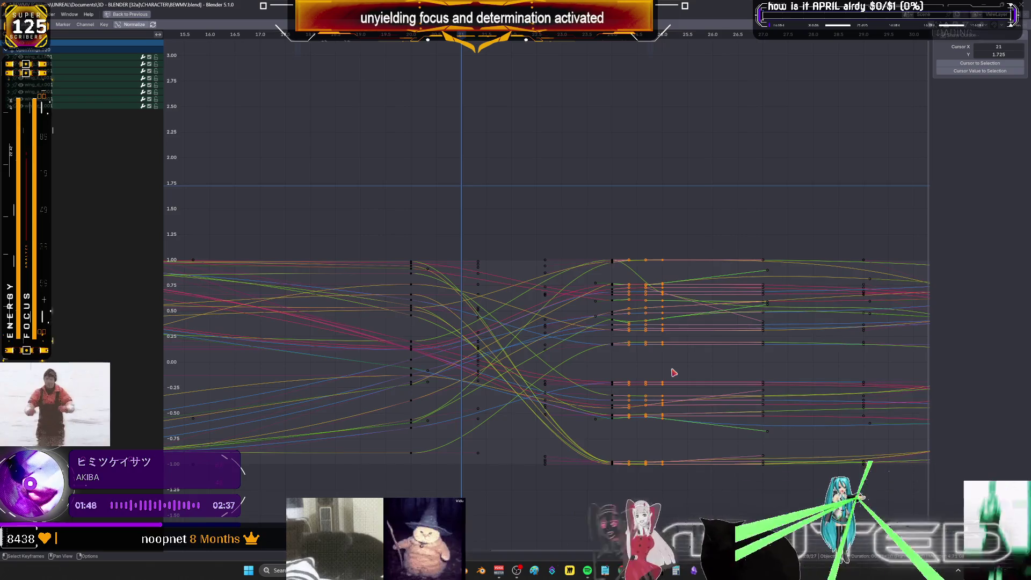
key("ctrl+z")
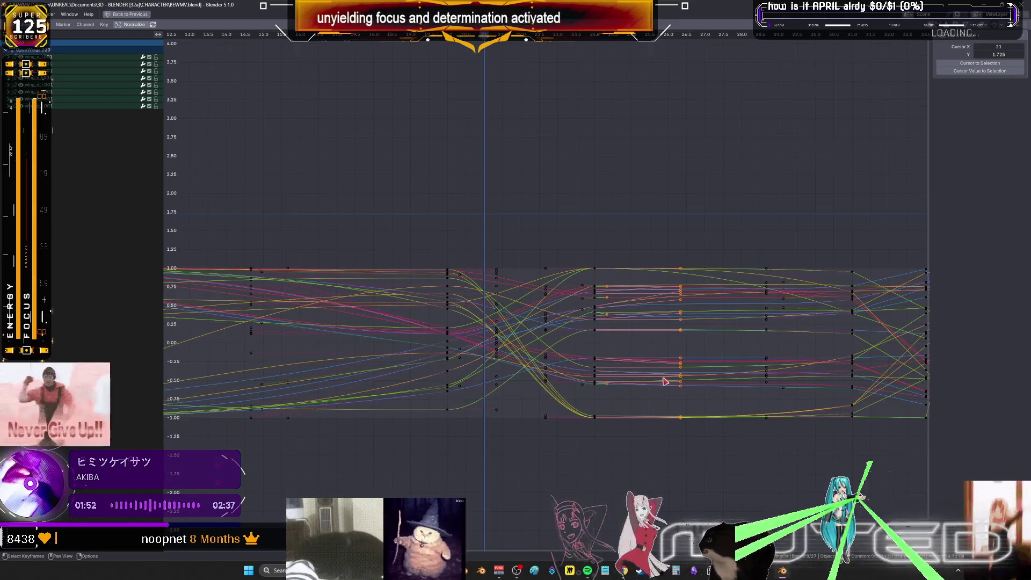
Restore the workspace layout, show overlays again, and step back to frame 20
key("ctrl+space")
mouse_move(433, 257)
middle_mouse_down()
mouse_move(483, 259)
mouse_move(463, 230)
mouse_move(466, 209)
middle_mouse_up()
key("shift+alt+z")
key("Left")
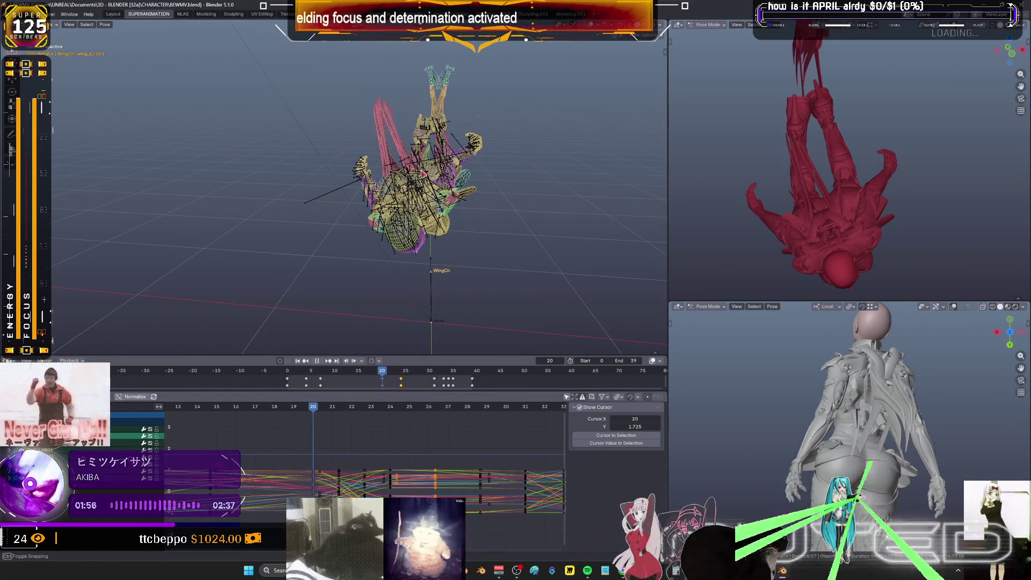
Rotate the selected bones at frames 20 and 21, undoing the second rotation
key("r")
left_click(454, 151)
key("Right")
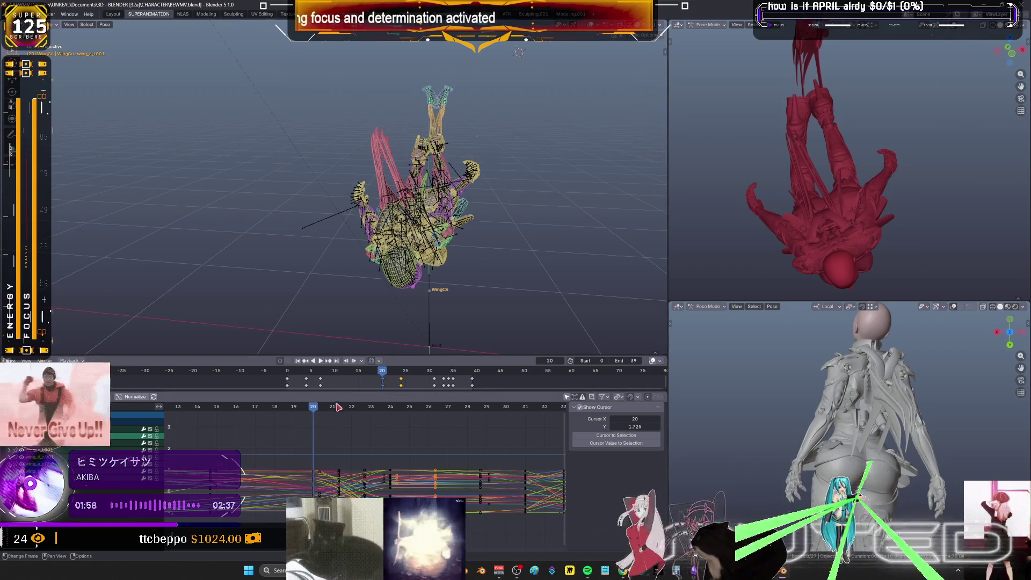
key("r")
left_click(512, 155)
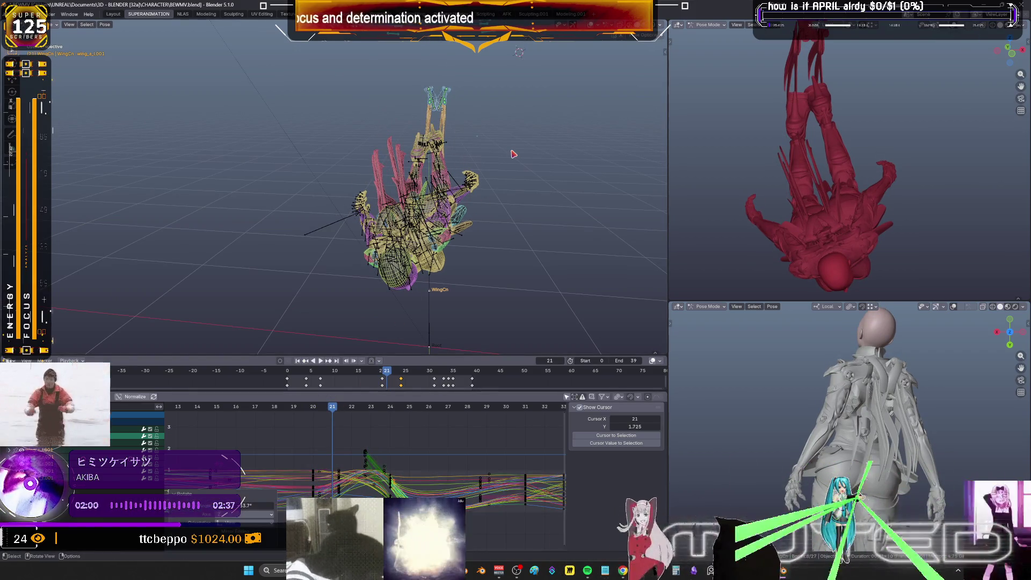
key("ctrl+z")
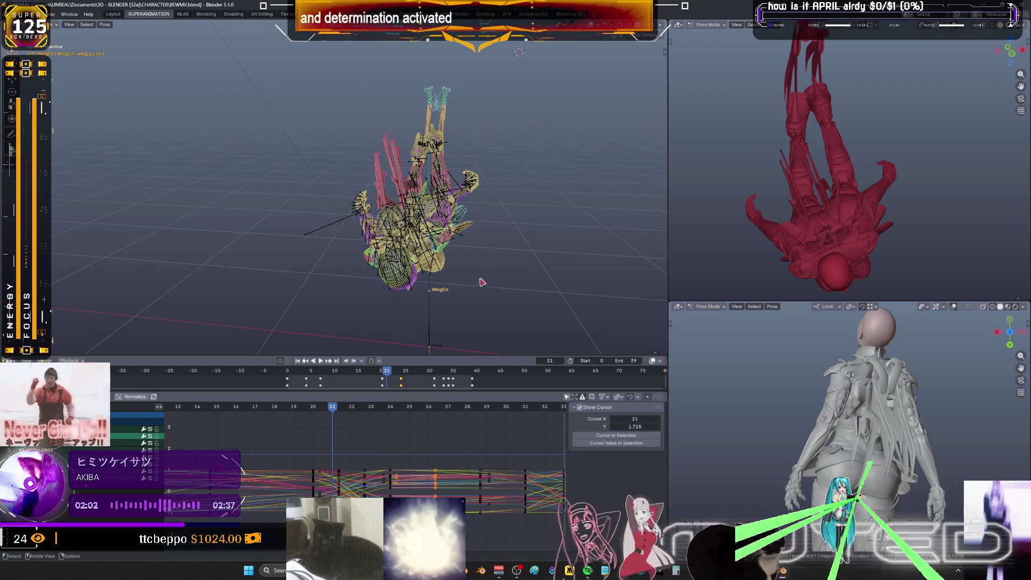
Reselect the wing bones, rotate them, and key their rotation at frame 21
left_click(519, 183)
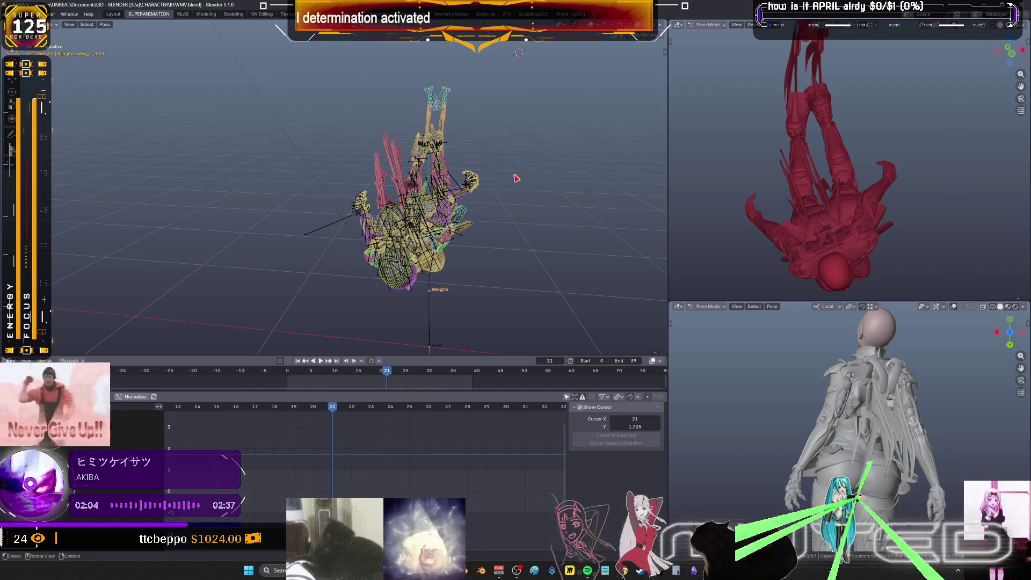
middle_click_drag(487, 100, 488, 145)
key("b")
left_click_drag(516, 78, 359, 49)
left_click_drag(321, 409, 332, 410)
key("r")
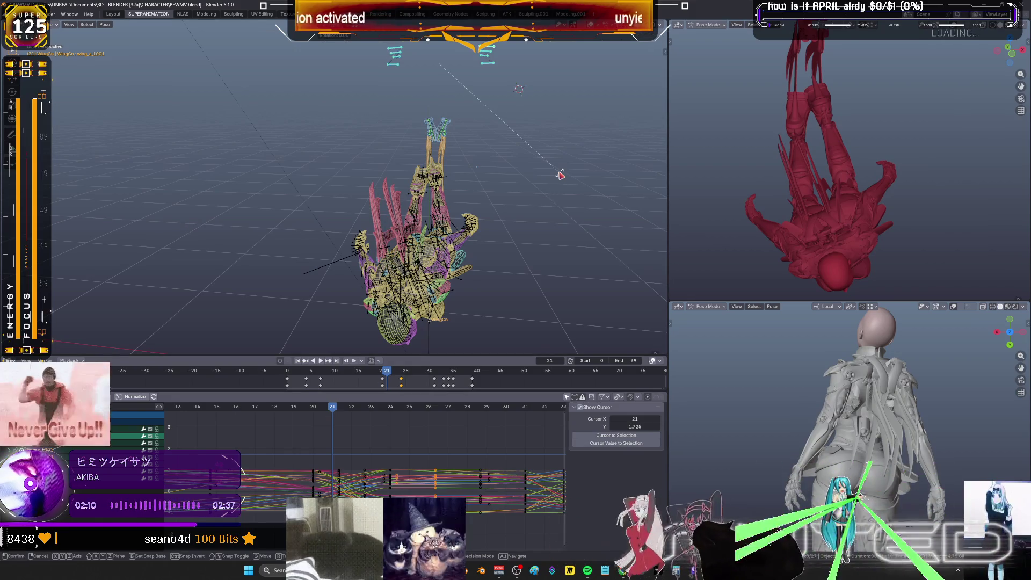
left_click(560, 175)
key("k")
left_click(560, 175)
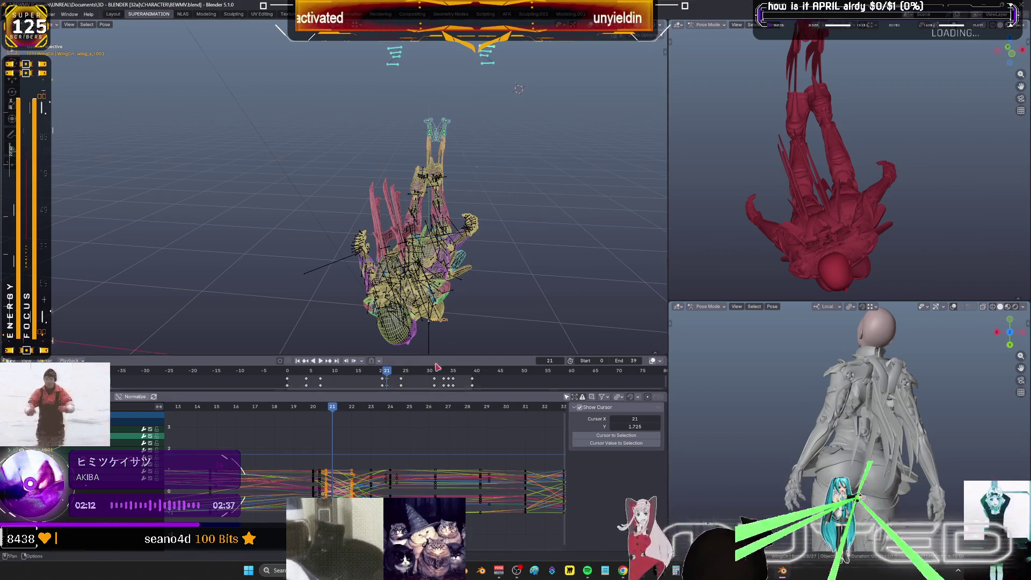
Key the wing rotation at frame 22, then rotate and key the wings at frame 23
key("space")
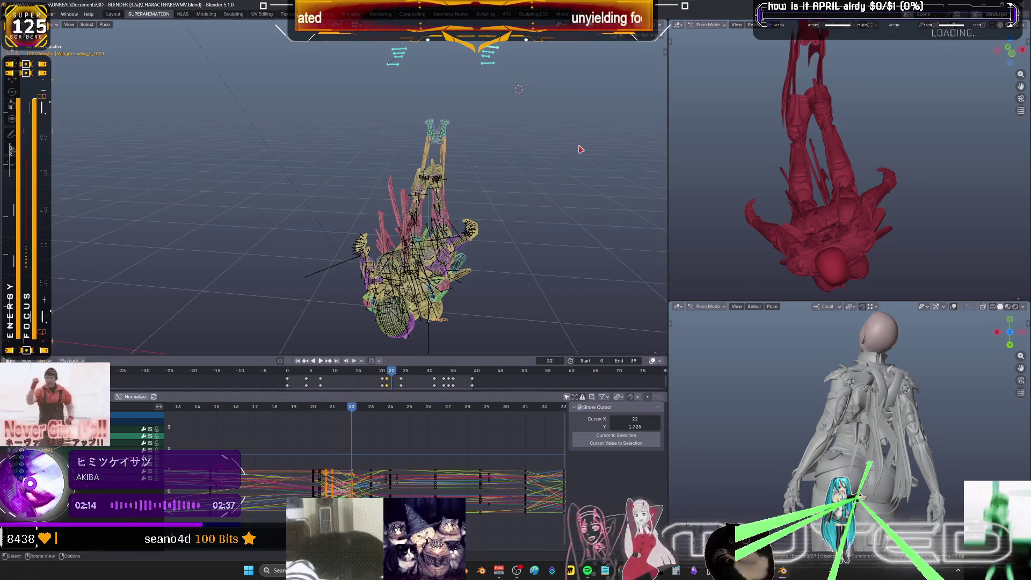
key("space")
key("k")
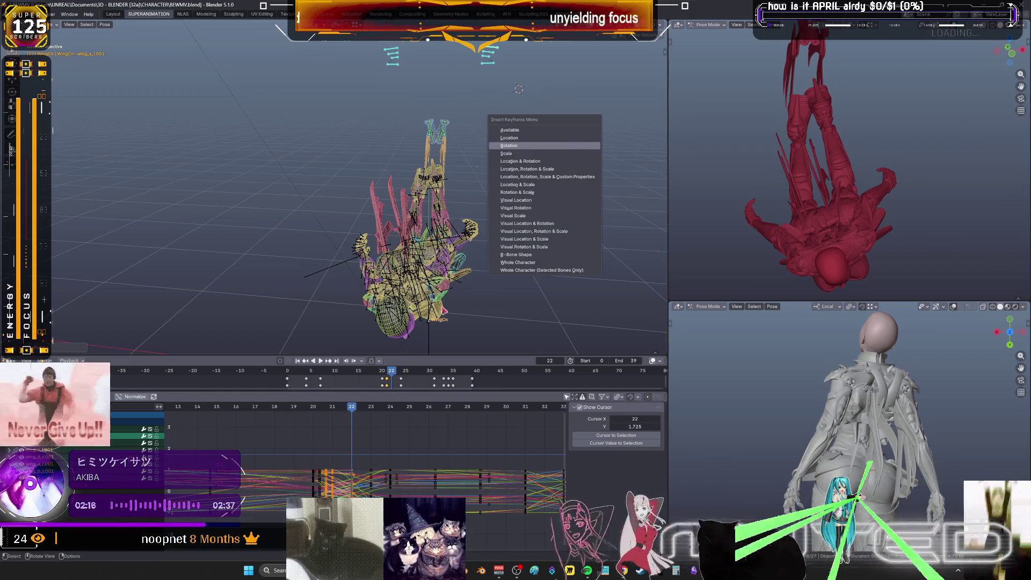
left_click(580, 148)
key("Right")
key("r")
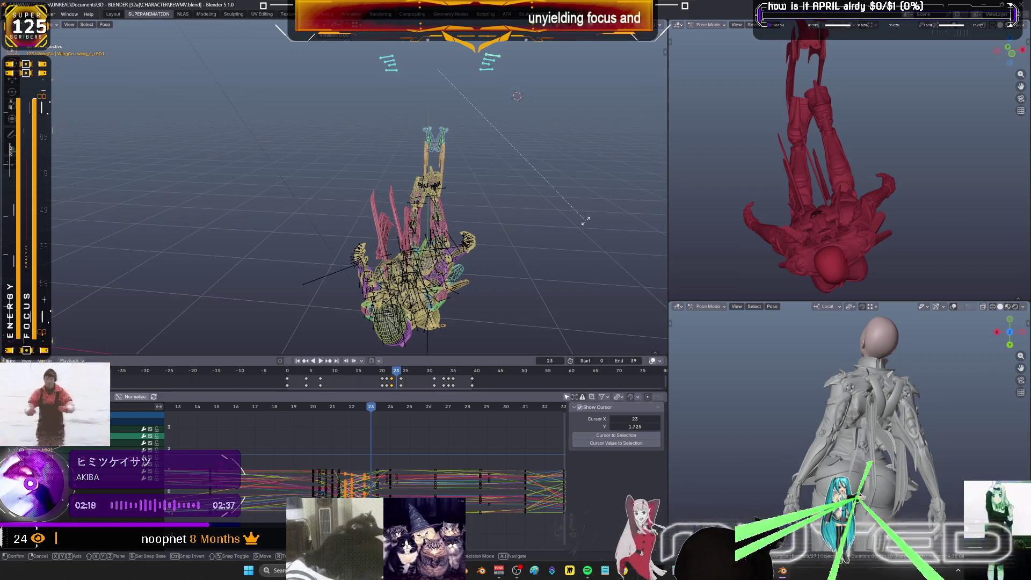
left_click(586, 222)
key("k")
left_click(588, 223)
Advance to frames 24–26, cancel a stray rotation, and orbit to a side view
key("space")
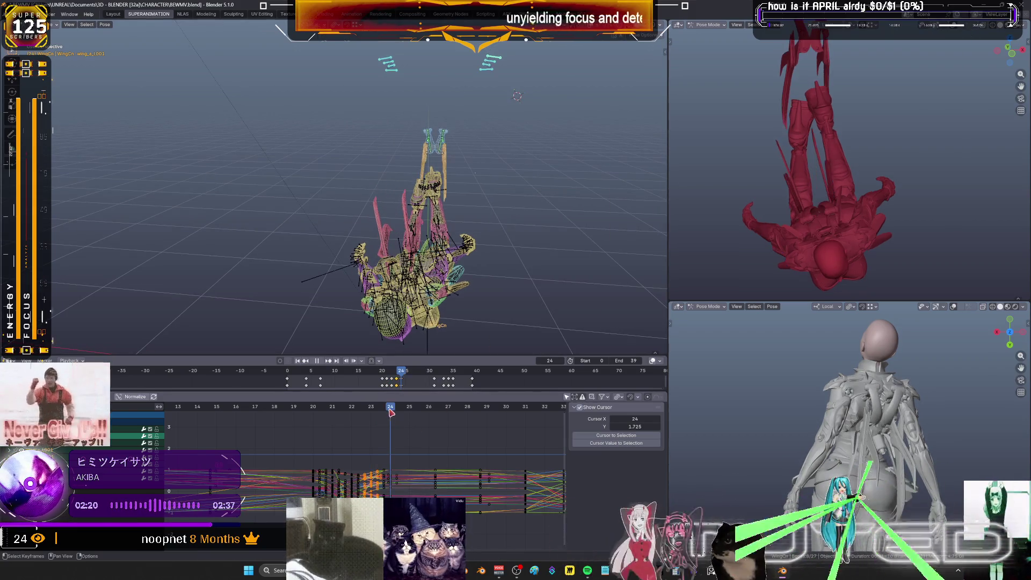
left_click_drag(394, 411, 429, 411)
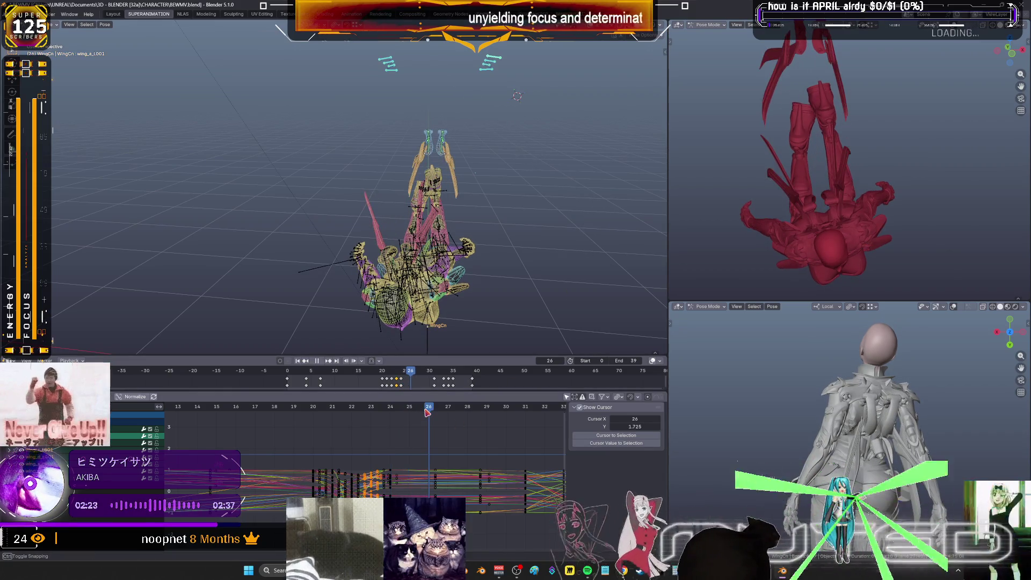
key("r")
left_click(550, 222)
middle_click_drag(551, 221, 504, 231)
Orbit closer around the wing and torso and return to frame 26
scroll(457, 215, "up", 6)
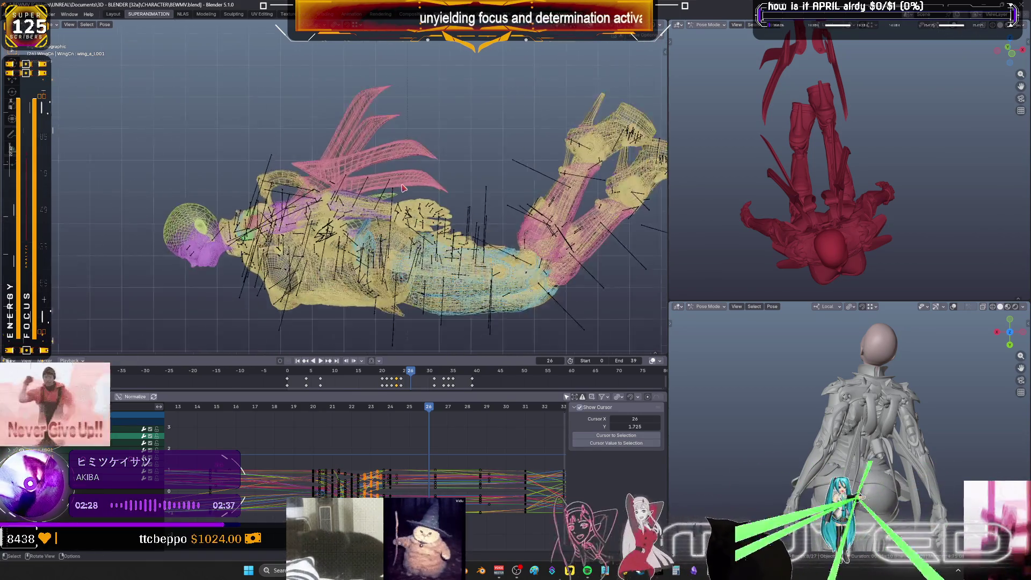
mouse_move(412, 193)
middle_mouse_down()
mouse_move(361, 187)
mouse_move(384, 130)
mouse_move(366, 202)
middle_mouse_up()
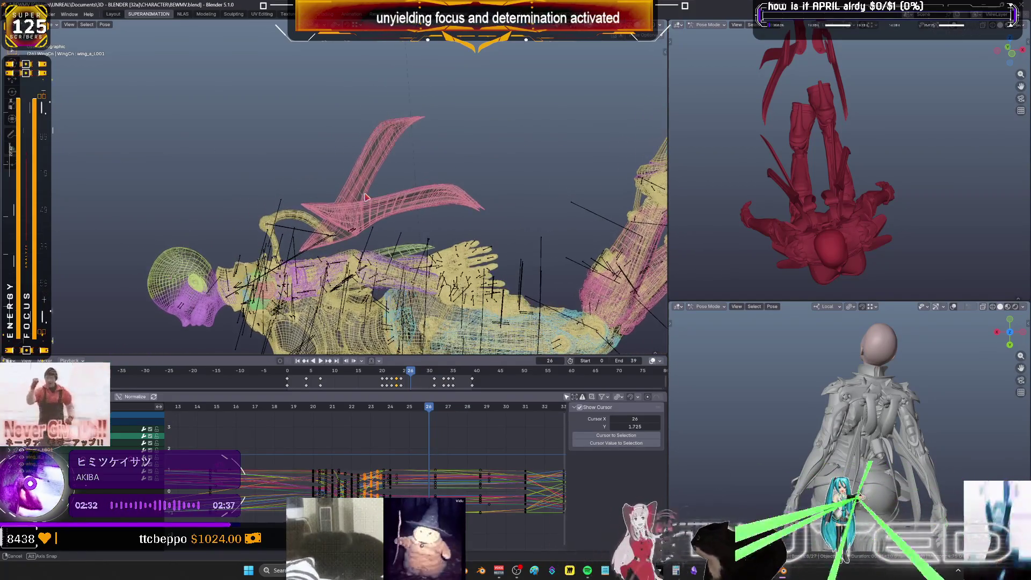
mouse_move(429, 411)
left_mouse_down()
mouse_move(400, 415)
mouse_move(436, 420)
mouse_move(355, 420)
mouse_move(428, 430)
left_mouse_up()
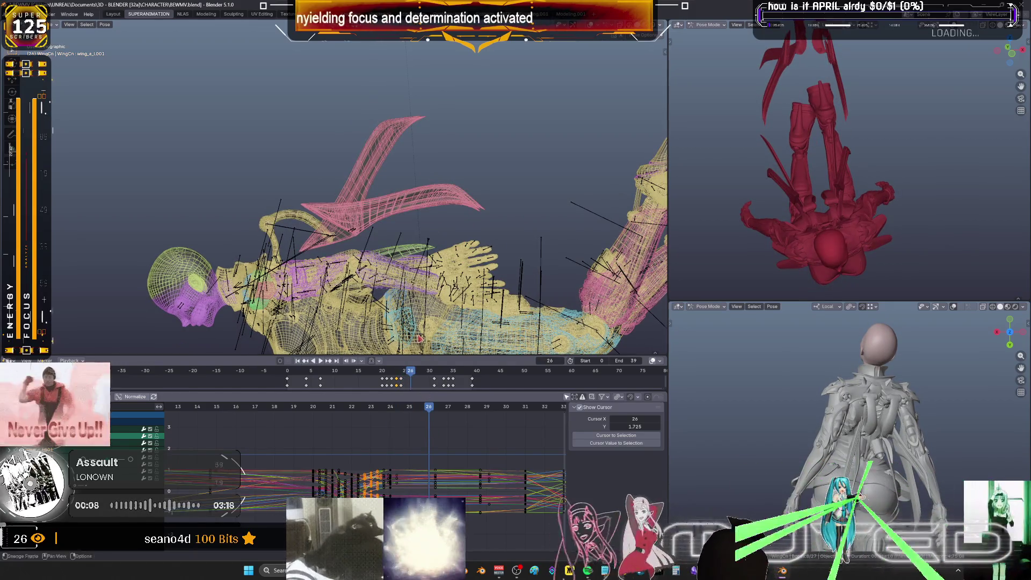
key("shift+z")
key("shift+z")
scroll(520, 109, "down", 4)
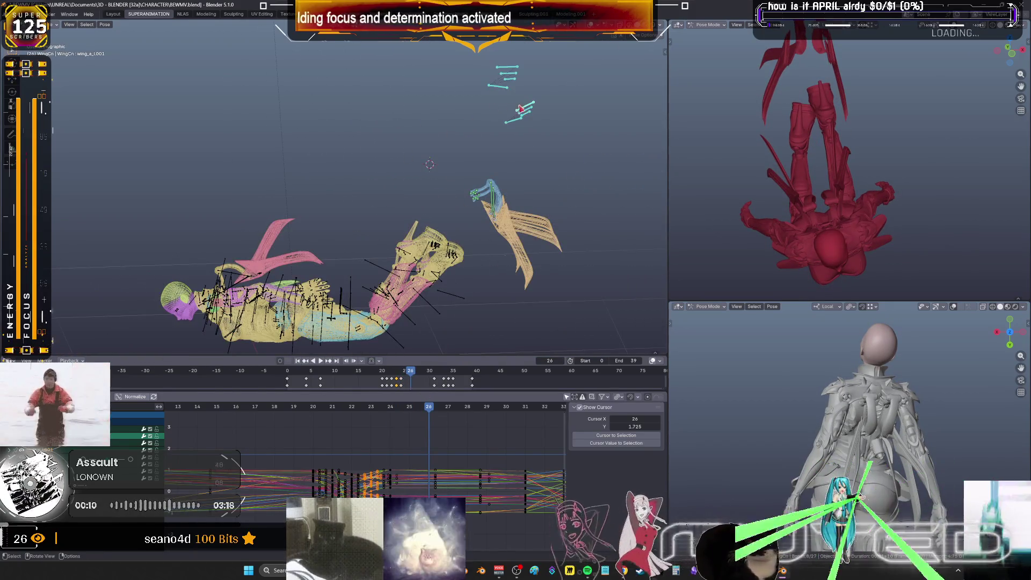
Rotate one right wing bone to a new angle and key its rotation at frame 26
left_click(504, 95)
scroll(506, 146, "up", 4)
key("r")
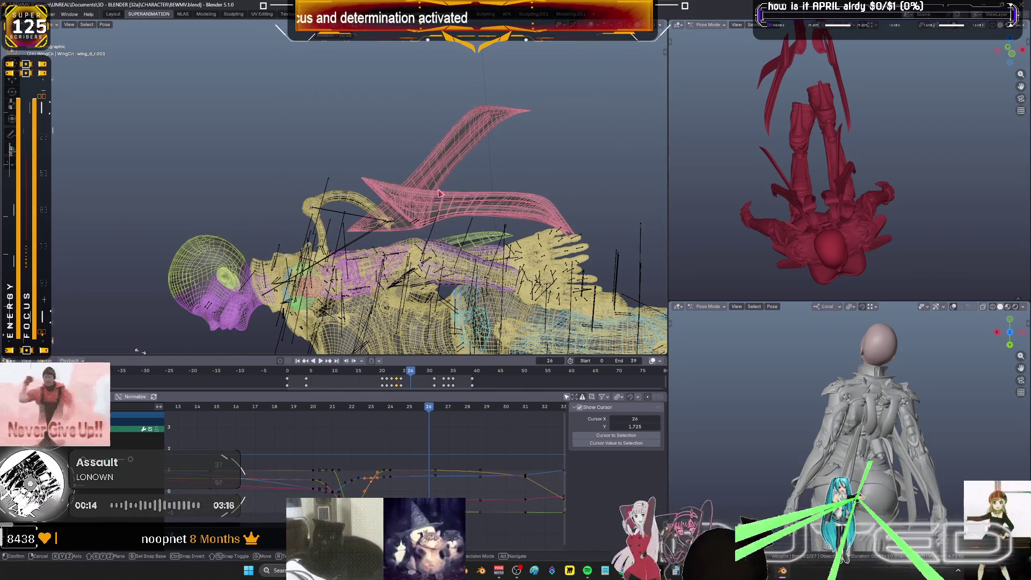
left_click(556, 138)
scroll(556, 139, "down", 3)
middle_click_drag(556, 139, 365, 214, "shift")
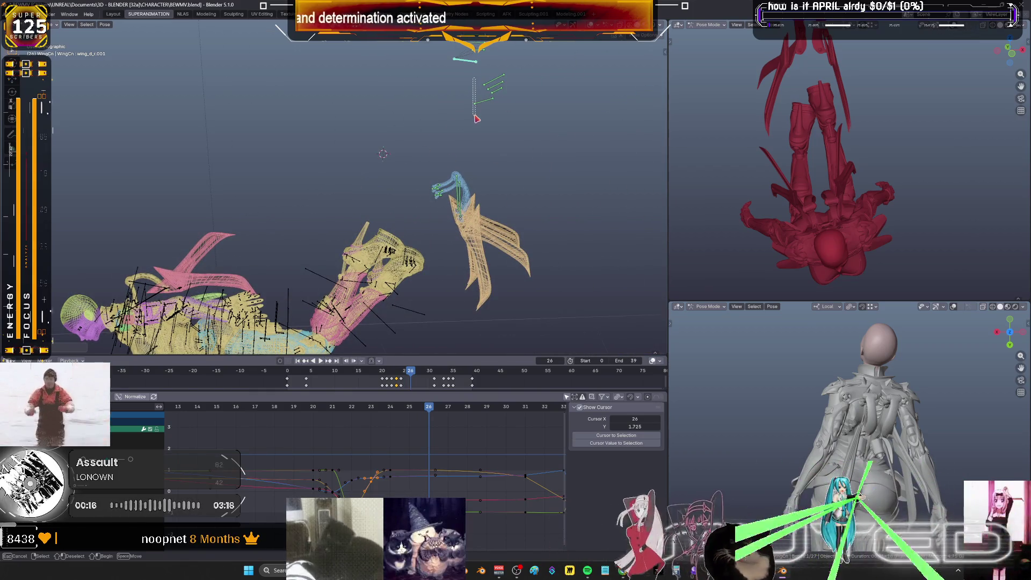
key("k")
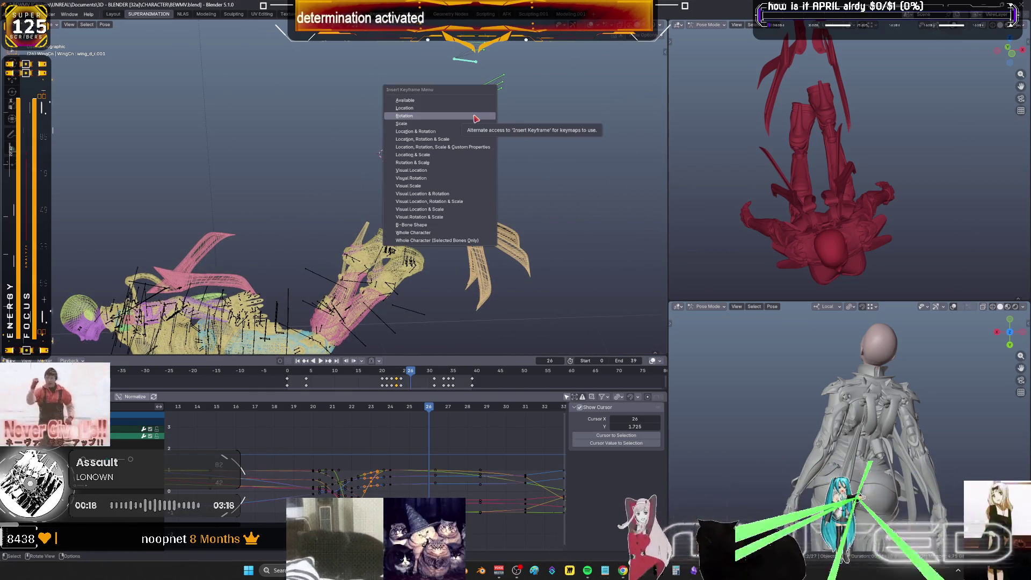
left_click(471, 118)
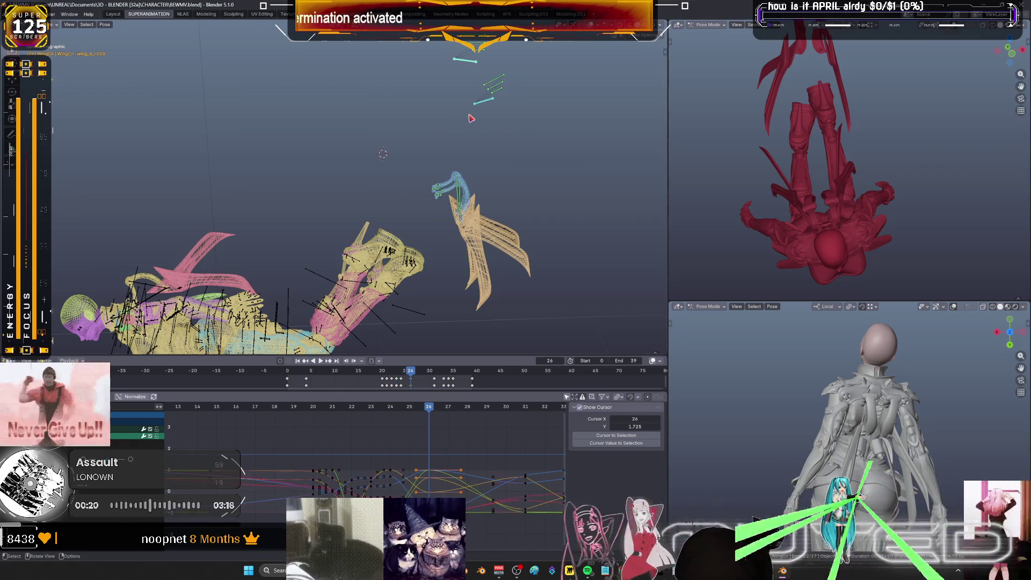
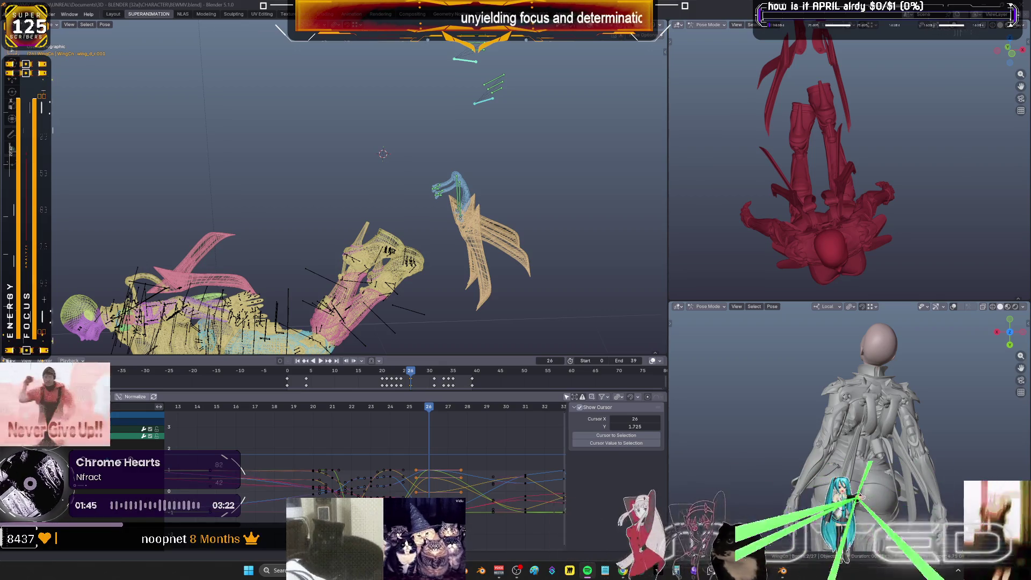
Bring up and dismiss the Pose context menu, then orbit slightly around the winged rig
right_click(537, 247)
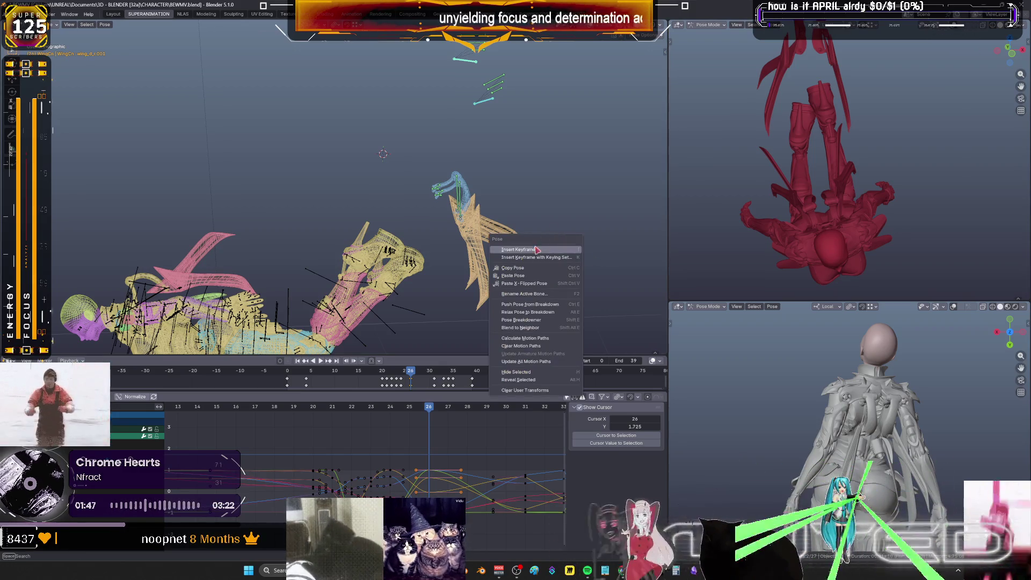
right_click(504, 214)
mouse_move(387, 218)
middle_mouse_down()
mouse_move(458, 165)
mouse_move(476, 171)
mouse_move(444, 166)
mouse_move(450, 155)
middle_mouse_up()
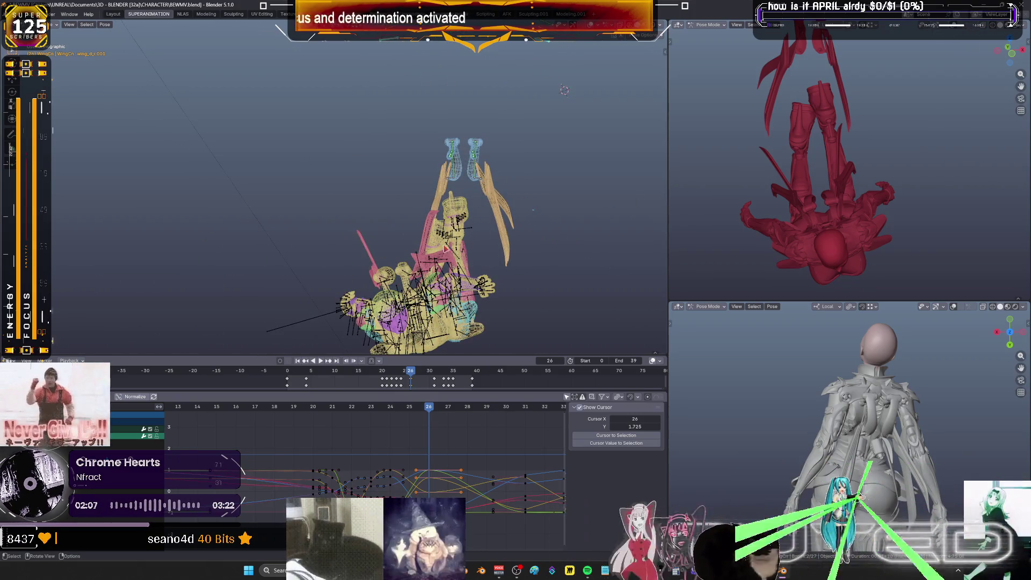
Orbit from the top-down view to a head-on view of the crouched rig
mouse_move(483, 221)
middle_mouse_down()
mouse_move(497, 223)
mouse_move(466, 228)
mouse_move(483, 218)
mouse_move(454, 235)
mouse_move(449, 226)
mouse_move(492, 234)
mouse_move(472, 213)
mouse_move(499, 230)
middle_mouse_up()
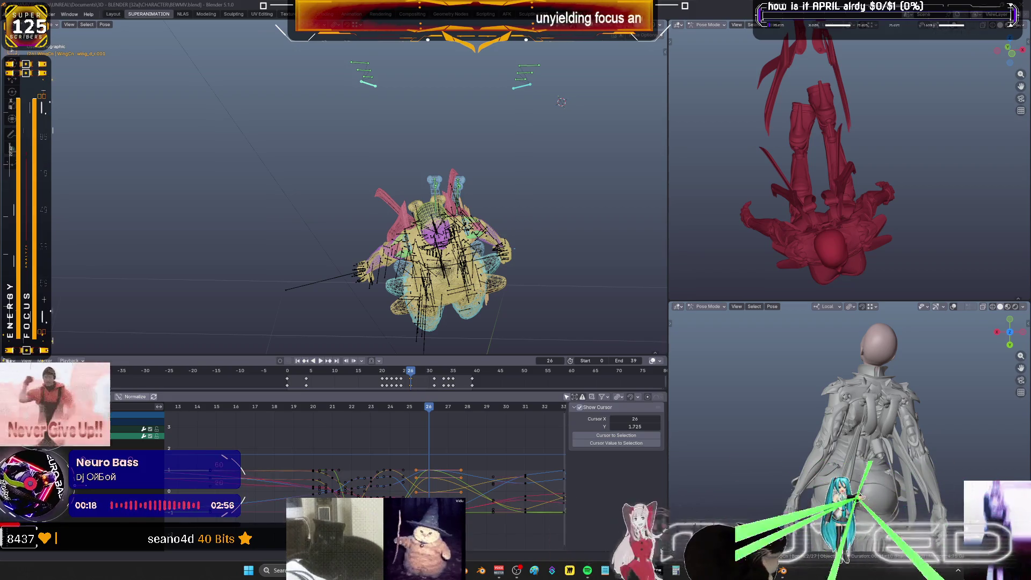
mouse_move(491, 272)
middle_mouse_down()
mouse_move(497, 230)
mouse_move(519, 230)
mouse_move(458, 257)
mouse_move(477, 244)
mouse_move(500, 274)
mouse_move(490, 259)
mouse_move(509, 215)
mouse_move(492, 248)
mouse_move(502, 271)
mouse_move(518, 269)
mouse_move(501, 256)
mouse_move(513, 220)
mouse_move(514, 262)
mouse_move(499, 228)
mouse_move(511, 258)
mouse_move(477, 286)
mouse_move(538, 299)
mouse_move(473, 266)
mouse_move(521, 237)
middle_mouse_up()
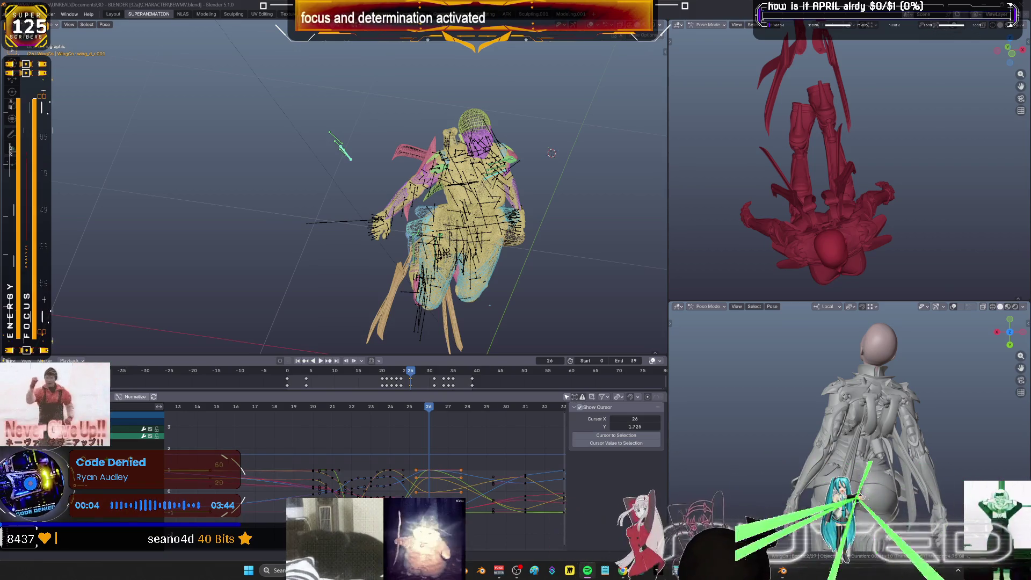
Orbit the view to see the rig upright from the front with arms out
mouse_move(570, 229)
middle_mouse_down()
mouse_move(533, 229)
mouse_move(539, 199)
mouse_move(524, 227)
mouse_move(536, 202)
mouse_move(525, 228)
mouse_move(538, 203)
mouse_move(543, 220)
mouse_move(517, 245)
mouse_move(638, 261)
mouse_move(143, 261)
middle_mouse_up()
Tilt the view sideways, then orbit to a close upside-down angle on the rig
mouse_move(231, 228)
middle_mouse_down()
mouse_move(319, 255)
mouse_move(462, 268)
mouse_move(80, 282)
mouse_move(97, 246)
mouse_move(122, 246)
mouse_move(89, 236)
mouse_move(122, 230)
mouse_move(84, 235)
mouse_move(115, 228)
mouse_move(84, 228)
mouse_move(110, 215)
mouse_move(83, 225)
mouse_move(101, 210)
mouse_move(113, 212)
mouse_move(97, 218)
mouse_move(115, 214)
mouse_move(93, 215)
mouse_move(185, 208)
mouse_move(161, 225)
mouse_move(150, 220)
mouse_move(161, 215)
mouse_move(134, 205)
mouse_move(177, 249)
mouse_move(98, 172)
mouse_move(389, 159)
mouse_move(406, 208)
mouse_move(351, 189)
mouse_move(387, 208)
mouse_move(412, 186)
mouse_move(349, 161)
mouse_move(123, 215)
mouse_move(631, 152)
mouse_move(143, 260)
mouse_move(269, 236)
mouse_move(445, 228)
middle_mouse_up()
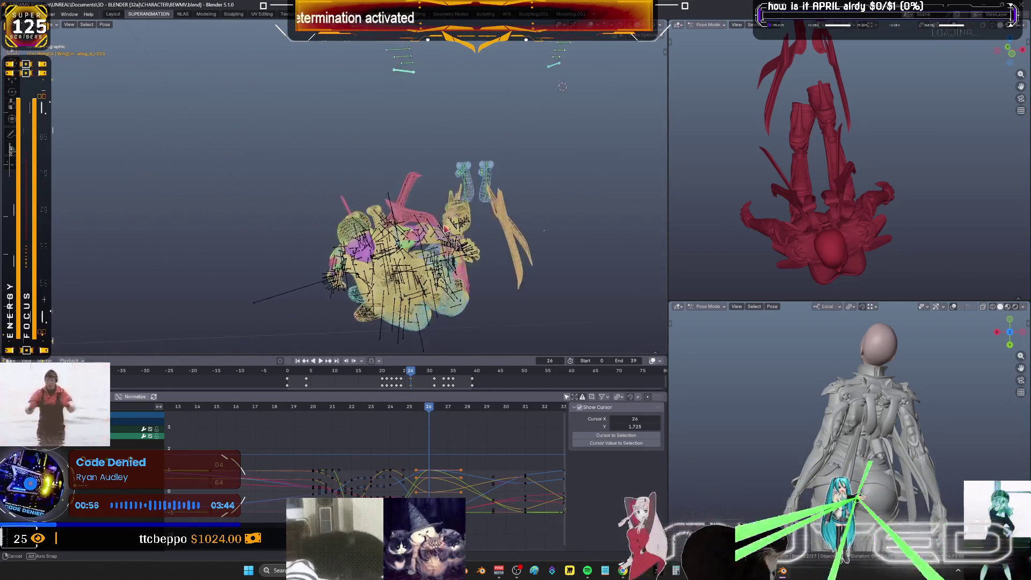
mouse_move(552, 125)
middle_mouse_down()
mouse_move(331, 308)
mouse_move(555, 120)
middle_mouse_up()
Orbit through tilted side views of the crouched rig, ending on an upright front view
mouse_move(532, 248)
middle_mouse_down()
mouse_move(506, 257)
mouse_move(605, 147)
mouse_move(626, 72)
mouse_move(598, 173)
mouse_move(522, 229)
mouse_move(490, 228)
mouse_move(553, 246)
middle_mouse_up()
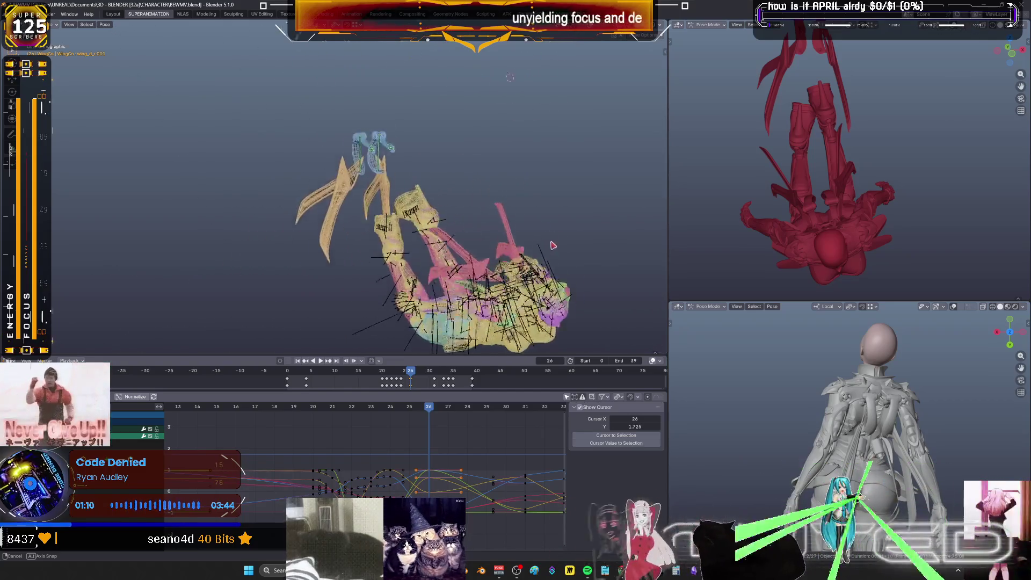
mouse_move(495, 225)
middle_mouse_down()
mouse_move(500, 251)
mouse_move(483, 236)
mouse_move(547, 225)
middle_mouse_up()
middle_click_drag(485, 238, 494, 245)
mouse_move(547, 225)
middle_mouse_down()
mouse_move(525, 264)
mouse_move(546, 231)
mouse_move(534, 250)
mouse_move(547, 233)
mouse_move(481, 224)
mouse_move(545, 237)
mouse_move(558, 199)
mouse_move(504, 246)
mouse_move(524, 226)
mouse_move(274, 286)
mouse_move(297, 226)
middle_mouse_up()
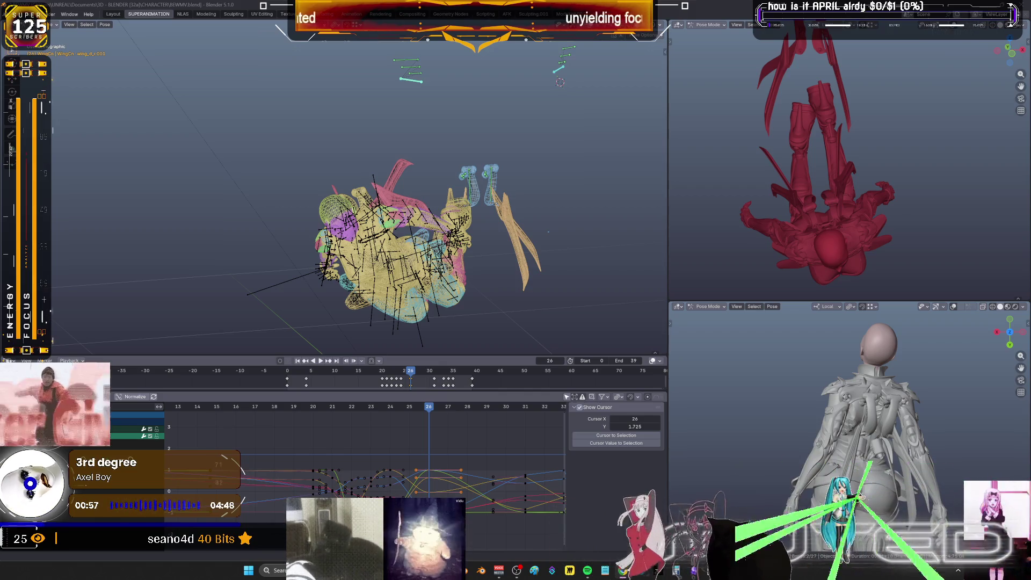
mouse_move(466, 248)
middle_mouse_down("shift")
mouse_move(528, 232)
mouse_move(446, 227)
mouse_move(472, 276)
mouse_move(648, 233)
mouse_move(530, 211)
mouse_move(539, 410)
mouse_move(570, 337)
mouse_move(606, 326)
mouse_move(615, 342)
mouse_move(589, 339)
mouse_move(599, 331)
mouse_move(626, 352)
mouse_move(604, 354)
mouse_move(617, 349)
middle_mouse_up("shift")
key("ctrl+space")
key("shift+z")
scroll(569, 336, "up", 2)
mouse_move(621, 348)
middle_mouse_down()
mouse_move(652, 329)
mouse_move(630, 352)
mouse_move(605, 348)
mouse_move(618, 356)
mouse_move(606, 348)
mouse_move(651, 338)
mouse_move(587, 345)
mouse_move(629, 355)
mouse_move(610, 356)
mouse_move(594, 338)
mouse_move(634, 333)
mouse_move(585, 337)
mouse_move(637, 337)
mouse_move(589, 370)
mouse_move(646, 336)
mouse_move(591, 334)
mouse_move(635, 333)
mouse_move(594, 345)
mouse_move(625, 350)
mouse_move(582, 336)
mouse_move(598, 354)
mouse_move(754, 381)
mouse_move(806, 354)
mouse_move(719, 261)
mouse_move(768, 296)
mouse_move(667, 276)
mouse_move(792, 293)
mouse_move(779, 321)
mouse_move(794, 290)
mouse_move(636, 277)
middle_mouse_up()
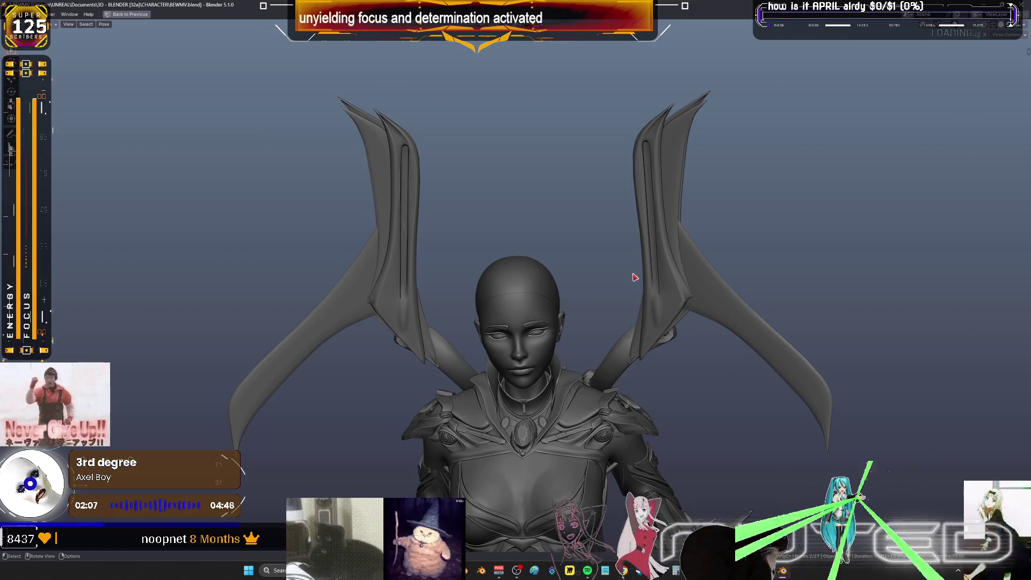
Orbit and zoom around the winged character until she faces the front
mouse_move(455, 283)
middle_mouse_down()
mouse_move(474, 296)
mouse_move(463, 295)
mouse_move(469, 280)
mouse_move(434, 287)
mouse_move(479, 271)
mouse_move(455, 290)
mouse_move(494, 294)
mouse_move(450, 262)
middle_mouse_up()
scroll(454, 265, "up", 5)
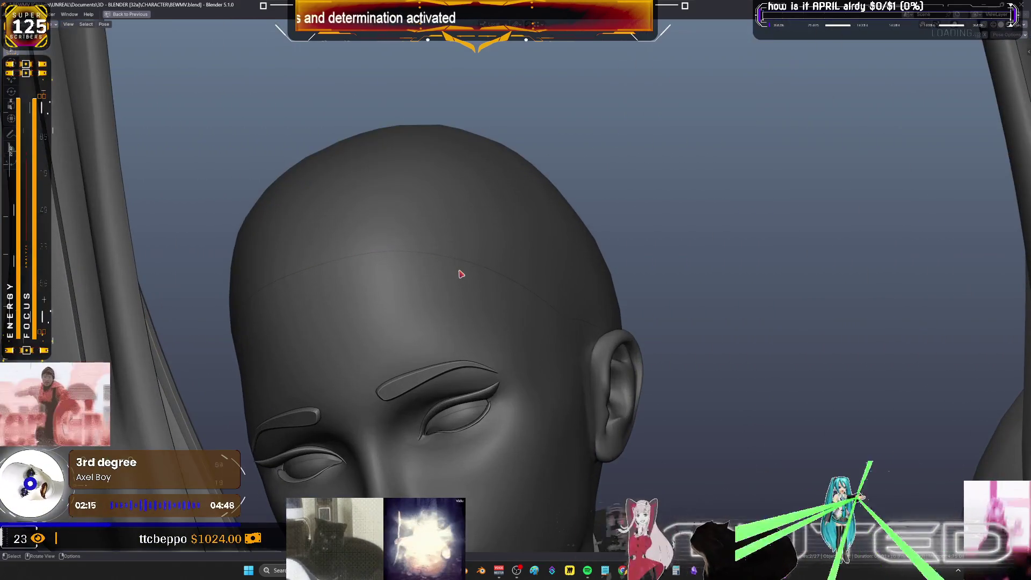
scroll(461, 274, "down", 6)
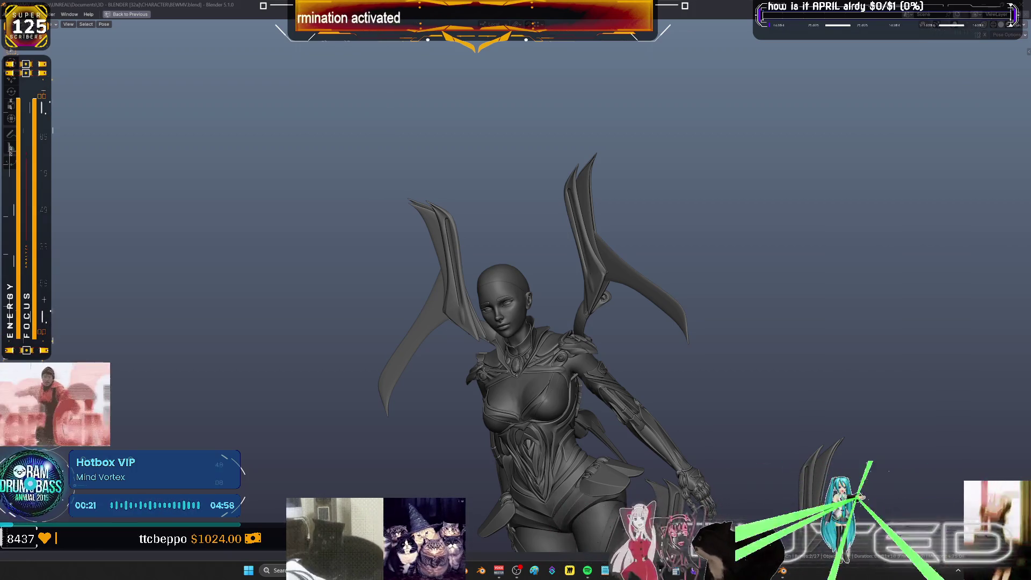
mouse_move(590, 323)
middle_mouse_down()
mouse_move(671, 320)
mouse_move(661, 349)
mouse_move(644, 328)
mouse_move(623, 328)
mouse_move(650, 311)
mouse_move(606, 327)
mouse_move(651, 324)
mouse_move(646, 340)
mouse_move(619, 327)
mouse_move(654, 311)
mouse_move(610, 324)
mouse_move(646, 328)
mouse_move(602, 306)
mouse_move(621, 319)
mouse_move(607, 314)
mouse_move(623, 301)
mouse_move(605, 316)
mouse_move(626, 295)
mouse_move(627, 317)
mouse_move(640, 316)
mouse_move(610, 321)
mouse_move(644, 292)
mouse_move(595, 299)
mouse_move(639, 304)
mouse_move(596, 289)
mouse_move(607, 318)
mouse_move(644, 292)
mouse_move(626, 276)
mouse_move(605, 301)
mouse_move(658, 311)
mouse_move(617, 317)
mouse_move(653, 320)
mouse_move(609, 324)
mouse_move(617, 330)
middle_mouse_up()
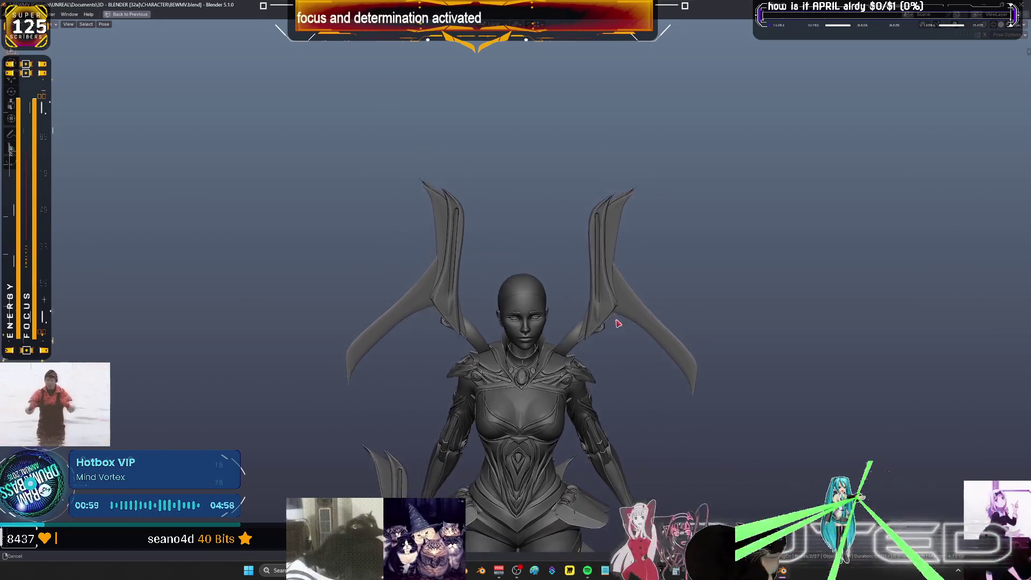
mouse_move(627, 337)
middle_mouse_down()
mouse_move(643, 319)
mouse_move(651, 354)
mouse_move(658, 332)
mouse_move(628, 278)
mouse_move(525, 288)
mouse_move(620, 283)
mouse_move(660, 257)
mouse_move(607, 242)
mouse_move(573, 320)
mouse_move(761, 297)
middle_mouse_up()
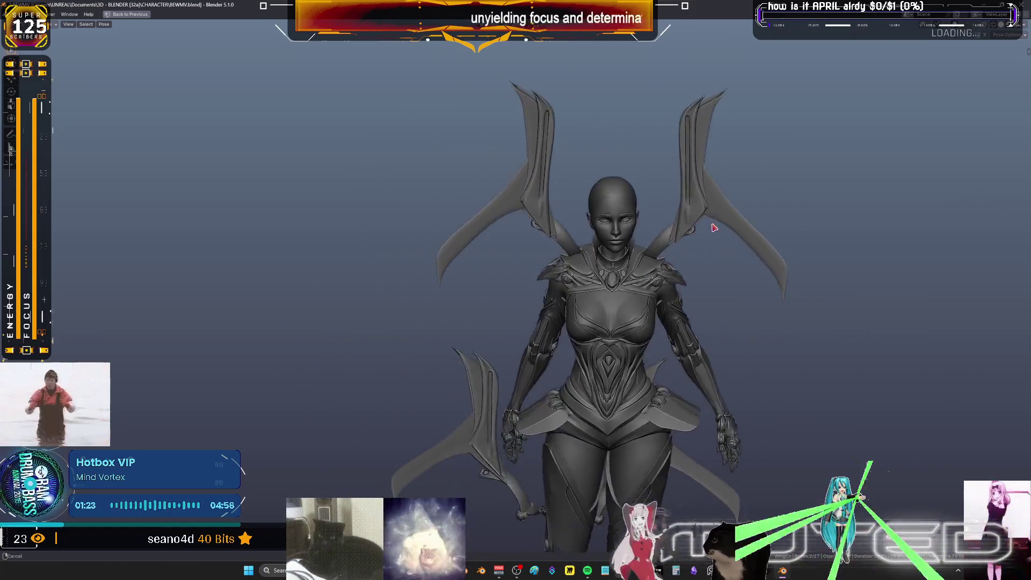
Stop the animation playback and inspect the standing character from several tilted side angles
key("space")
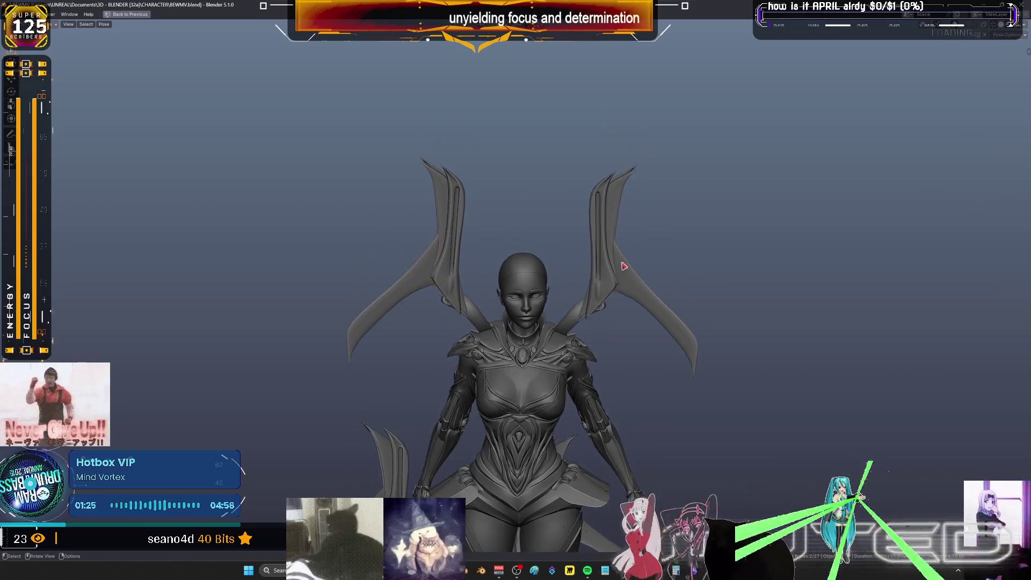
mouse_move(594, 251)
middle_mouse_down()
mouse_move(698, 172)
mouse_move(925, 88)
mouse_move(249, 373)
mouse_move(796, 430)
mouse_move(913, 376)
mouse_move(671, 333)
mouse_move(537, 323)
middle_mouse_up()
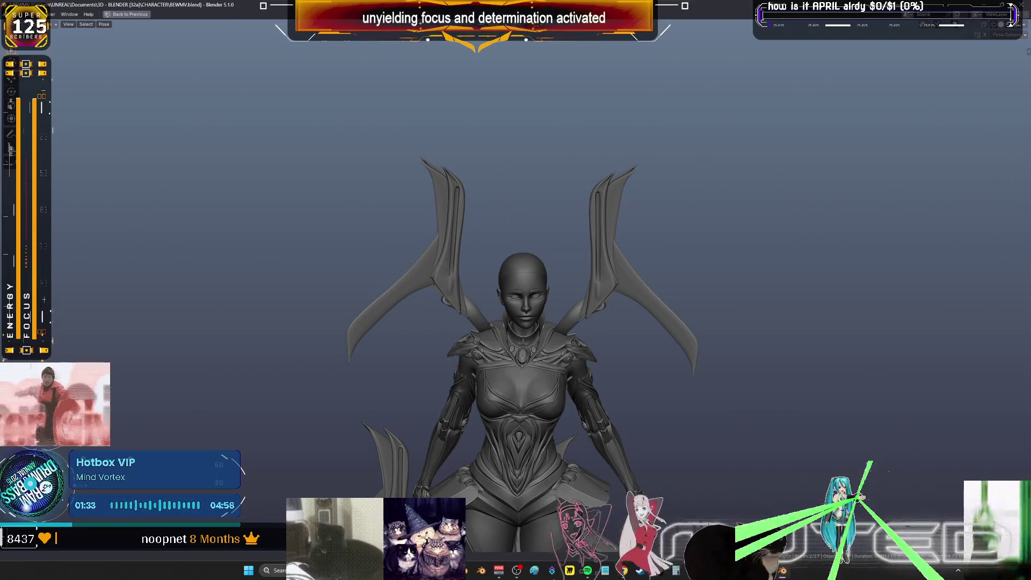
mouse_move(957, 184)
middle_mouse_down()
mouse_move(532, 409)
mouse_move(681, 115)
mouse_move(992, 201)
mouse_move(168, 114)
mouse_move(202, 156)
mouse_move(280, 102)
mouse_move(182, 131)
mouse_move(243, 97)
mouse_move(260, 124)
mouse_move(191, 139)
mouse_move(234, 134)
mouse_move(232, 143)
mouse_move(184, 138)
mouse_move(264, 154)
mouse_move(199, 136)
mouse_move(239, 159)
mouse_move(209, 104)
mouse_move(249, 288)
mouse_move(333, 402)
mouse_move(614, 451)
mouse_move(875, 369)
mouse_move(862, 122)
mouse_move(499, 195)
mouse_move(639, 184)
mouse_move(626, 163)
mouse_move(538, 161)
mouse_move(617, 149)
mouse_move(578, 150)
middle_mouse_up()
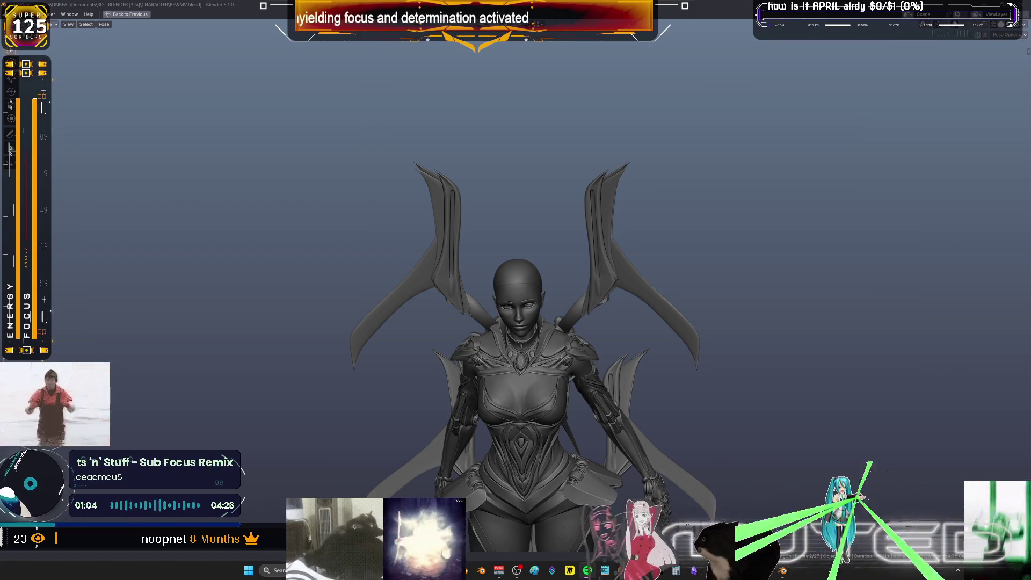
key("r")
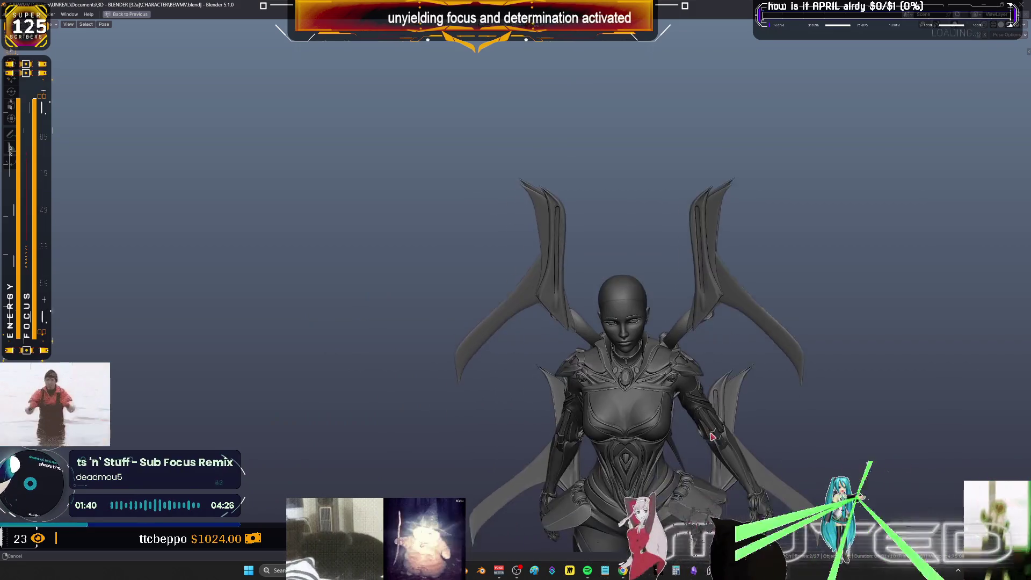
Confirm the repositioned upper body and show the rig as wireframe with its bones
middle_click_drag(687, 458, 688, 456)
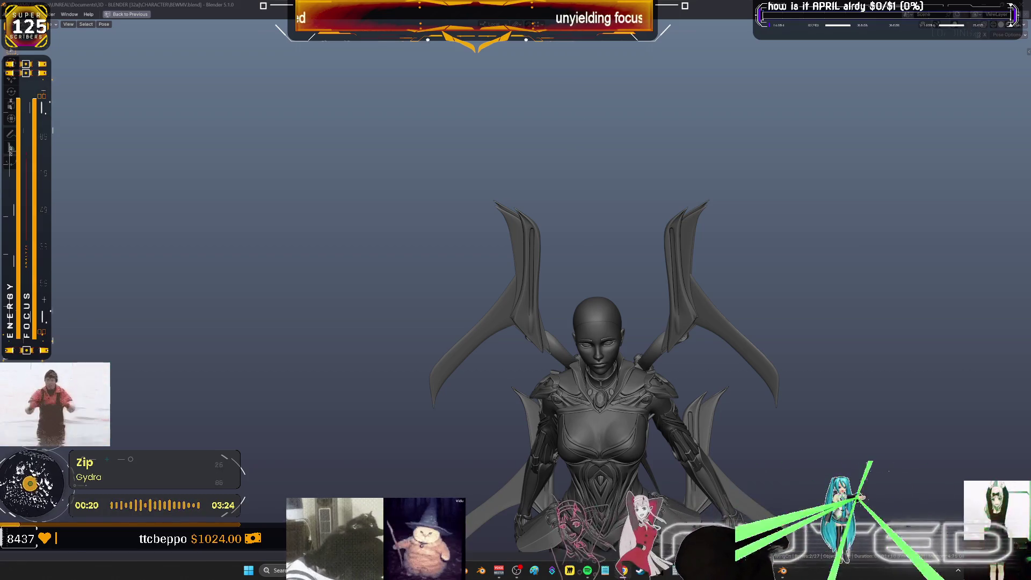
key("shift+z")
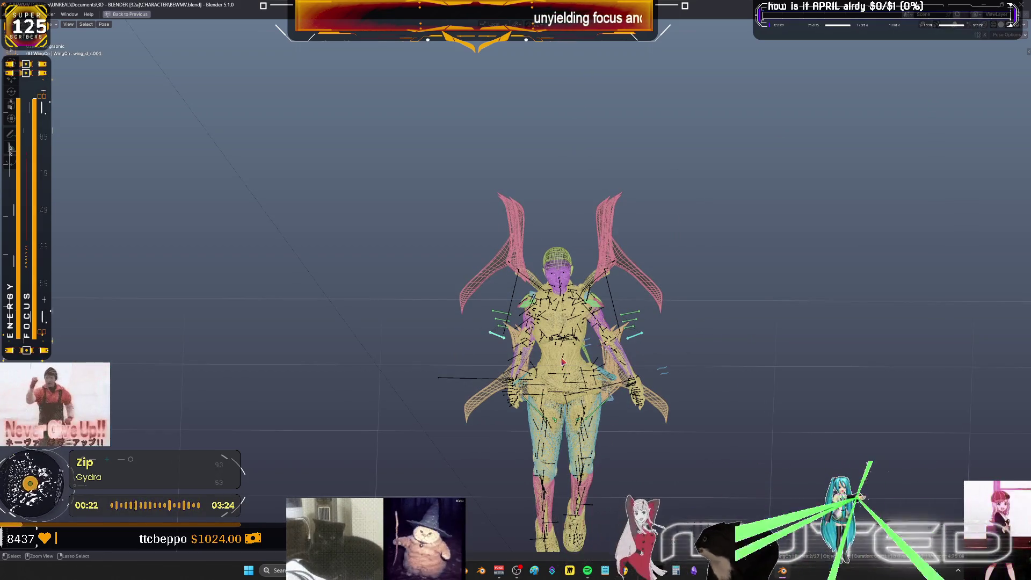
Select all the pose bones and move the whole rig upward
key("ctrl+Tab")
key("ctrl+Tab")
key("a")
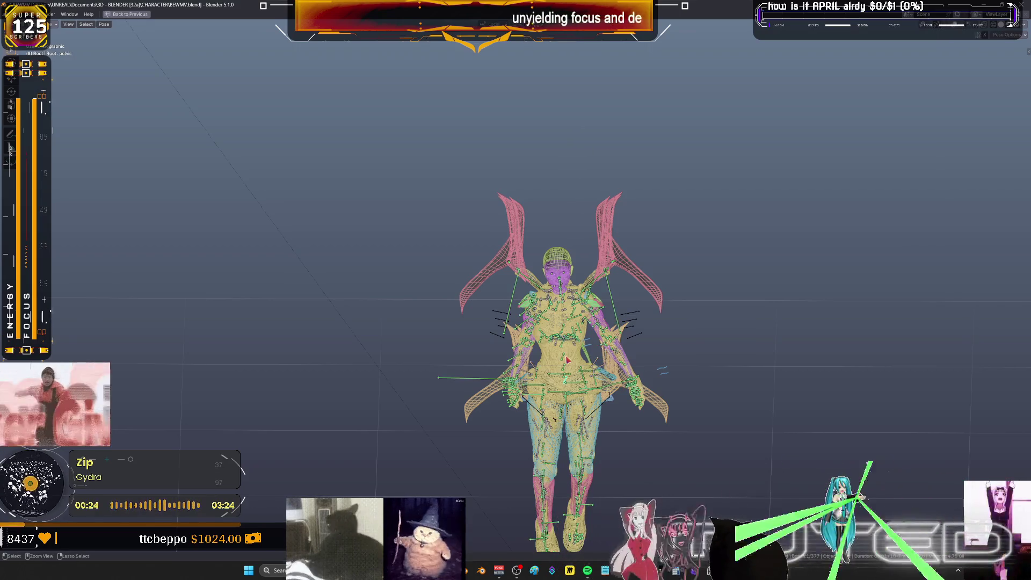
key("g")
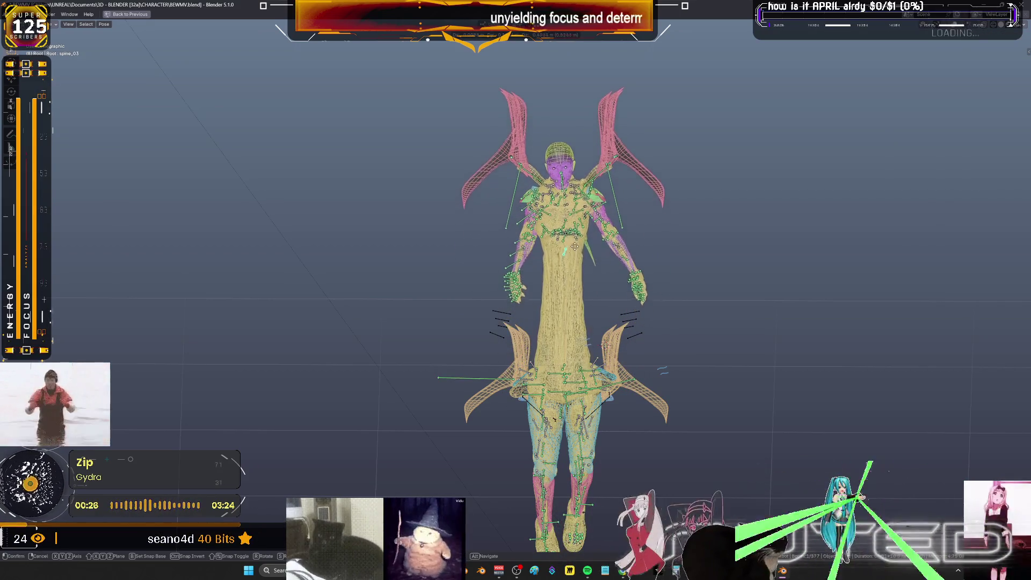
left_click(572, 191)
Hide the bone and wireframe overlays so the character shows as a solid grey mesh
key("shift+alt+z")
middle_click_drag(572, 192, 550, 273)
key("shift+alt+z")
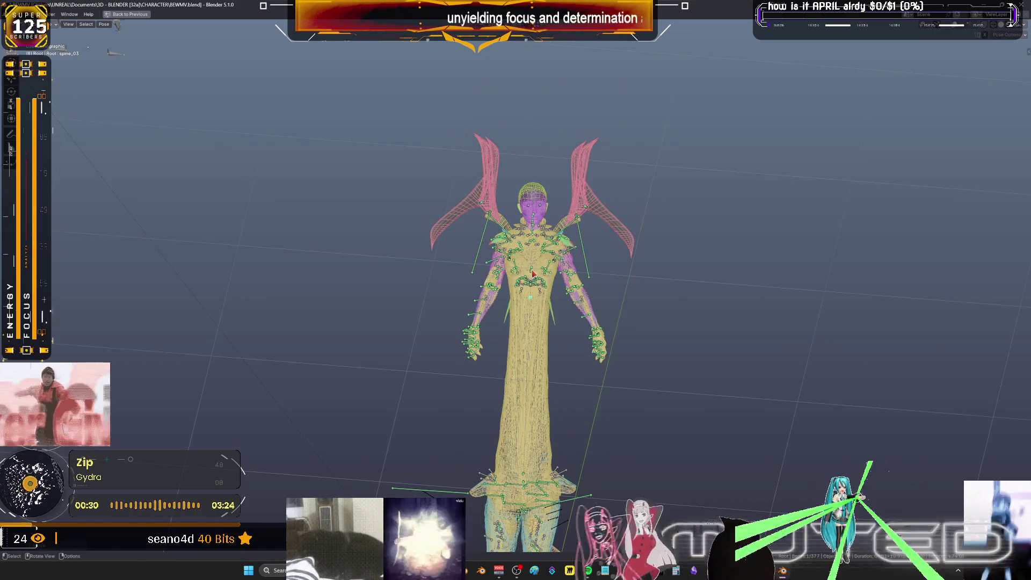
key("shift+alt+z")
key("g")
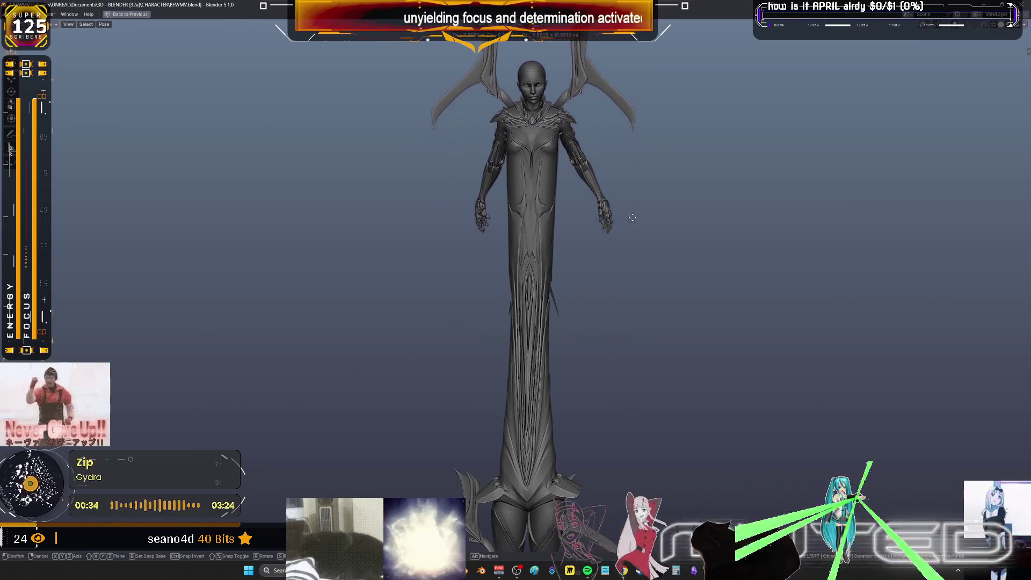
Orbit and zoom in to view the character's restored proportions and spread wings
mouse_move(642, 259)
middle_mouse_down()
mouse_move(474, 297)
mouse_move(648, 255)
mouse_move(637, 264)
mouse_move(671, 281)
mouse_move(603, 279)
mouse_move(661, 265)
mouse_move(624, 259)
mouse_move(550, 308)
mouse_move(738, 280)
mouse_move(610, 302)
mouse_move(591, 320)
mouse_move(714, 297)
mouse_move(622, 300)
mouse_move(601, 274)
mouse_move(732, 290)
mouse_move(762, 253)
mouse_move(778, 297)
mouse_move(614, 258)
mouse_move(766, 285)
mouse_move(635, 260)
mouse_move(630, 279)
mouse_move(741, 301)
mouse_move(674, 269)
mouse_move(622, 295)
mouse_move(918, 339)
mouse_move(111, 333)
mouse_move(350, 288)
mouse_move(264, 325)
mouse_move(393, 293)
mouse_move(444, 340)
mouse_move(299, 333)
mouse_move(417, 329)
mouse_move(329, 320)
mouse_move(299, 336)
mouse_move(421, 327)
mouse_move(293, 349)
mouse_move(395, 320)
mouse_move(430, 359)
mouse_move(285, 297)
mouse_move(389, 318)
mouse_move(382, 276)
mouse_move(327, 318)
mouse_move(412, 297)
mouse_move(320, 294)
mouse_move(403, 267)
mouse_move(571, 319)
mouse_move(559, 288)
mouse_move(720, 276)
mouse_move(772, 285)
mouse_move(679, 278)
mouse_move(700, 259)
mouse_move(759, 273)
mouse_move(723, 266)
mouse_move(573, 347)
mouse_move(694, 308)
mouse_move(510, 341)
middle_mouse_up()
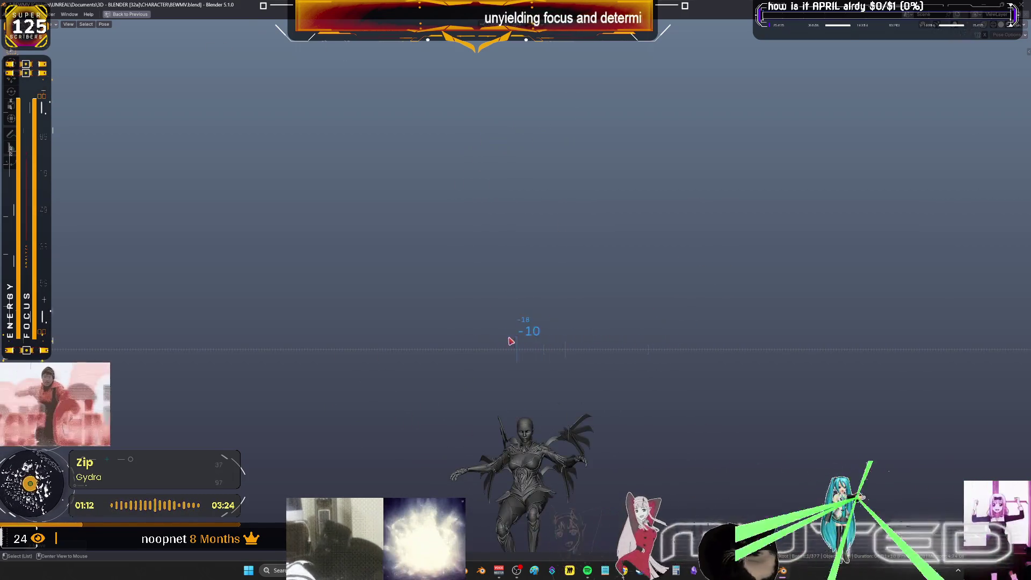
scroll(510, 276, "up", 8)
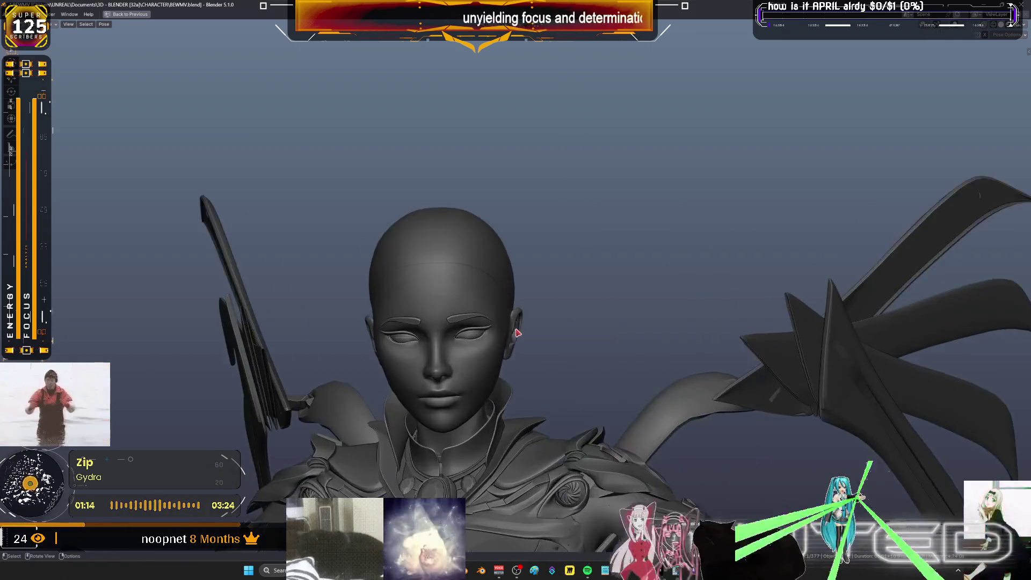
scroll(517, 332, "up", 6)
mouse_move(617, 349)
middle_mouse_down()
mouse_move(635, 379)
mouse_move(626, 356)
middle_mouse_up()
scroll(628, 356, "down", 10)
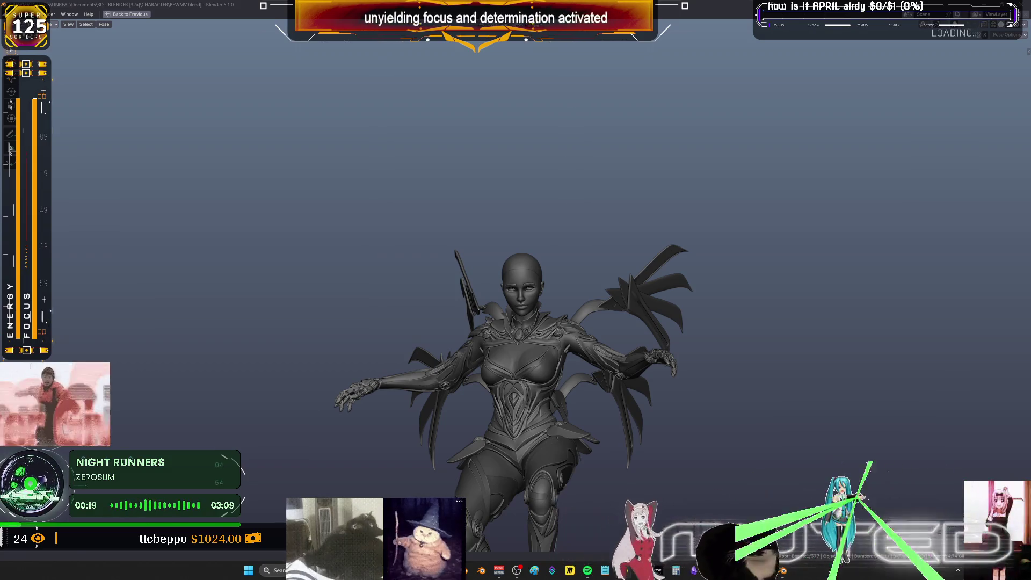
Grab the root bone to move the crouched character left, then start moving it back right
key("g")
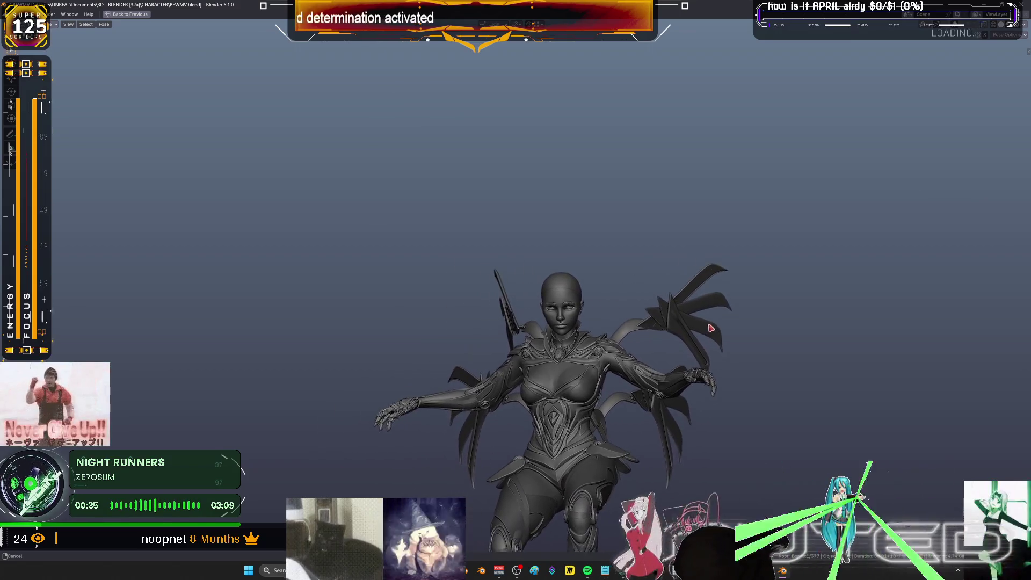
left_click(653, 331)
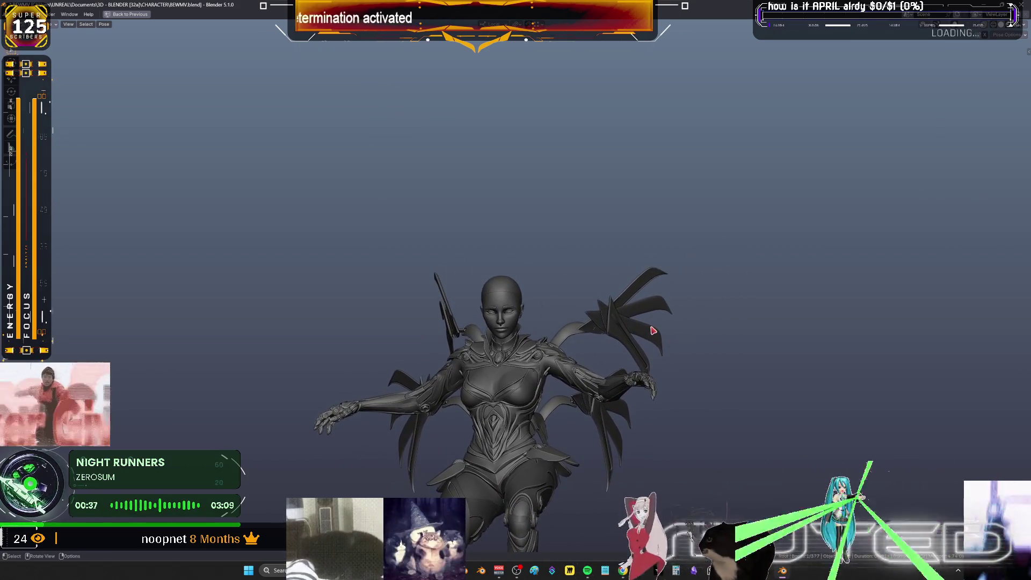
key("g")
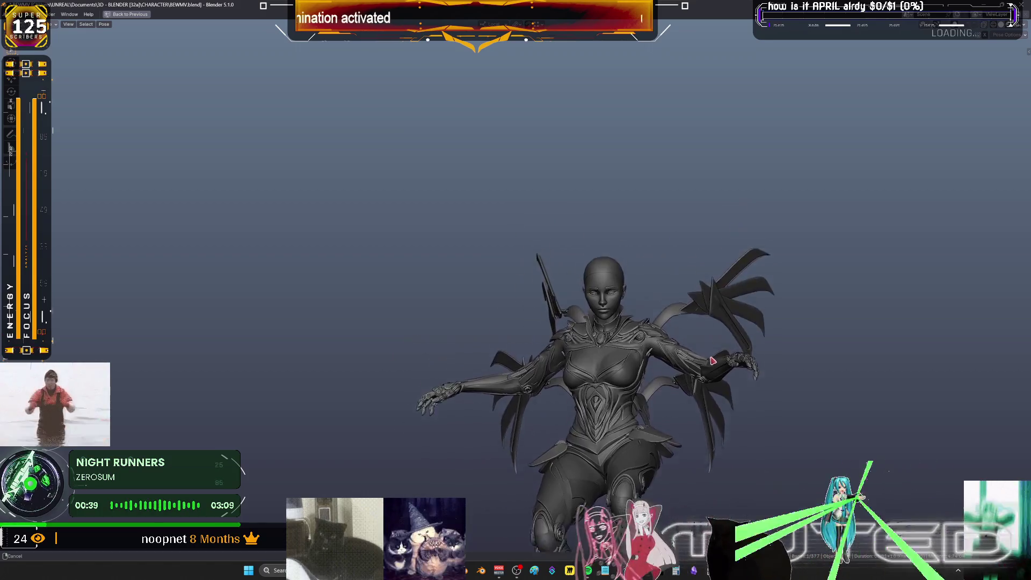